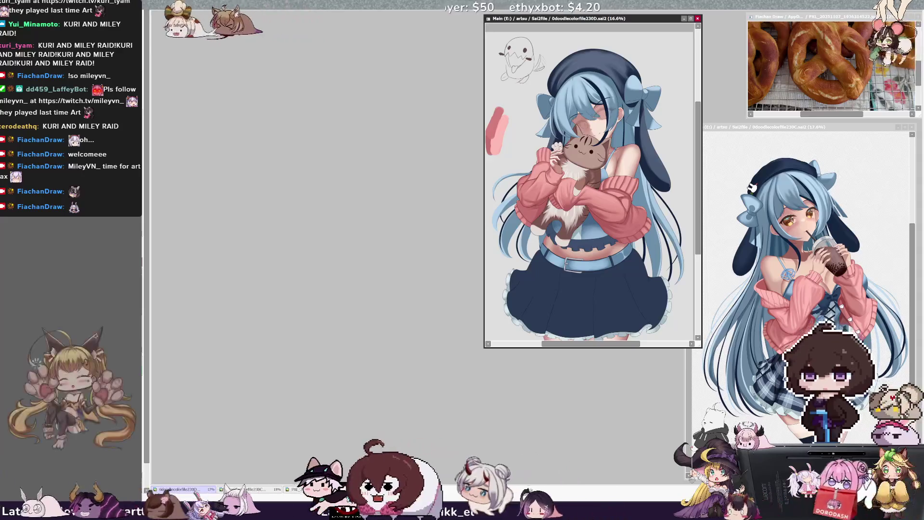
# - Create a new blank canvas, NewCanvas1, with the default settings
pyautogui.hotkey('ctrl', 'n')
pyautogui.press('Return')
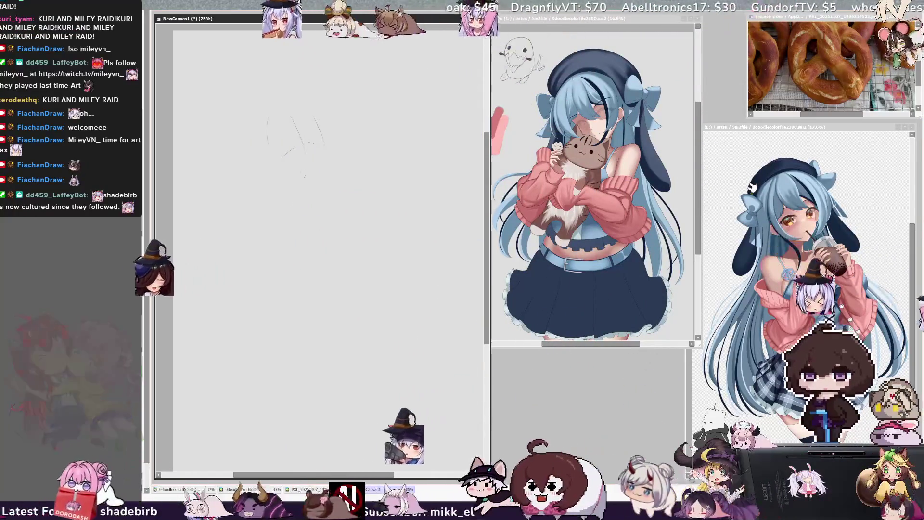
# - Draw a long sketch stroke on the canvas, then undo it
pyautogui.moveTo(266, 121); pyautogui.dragTo(239, 214)
pyautogui.hotkey('ctrl', 'z')
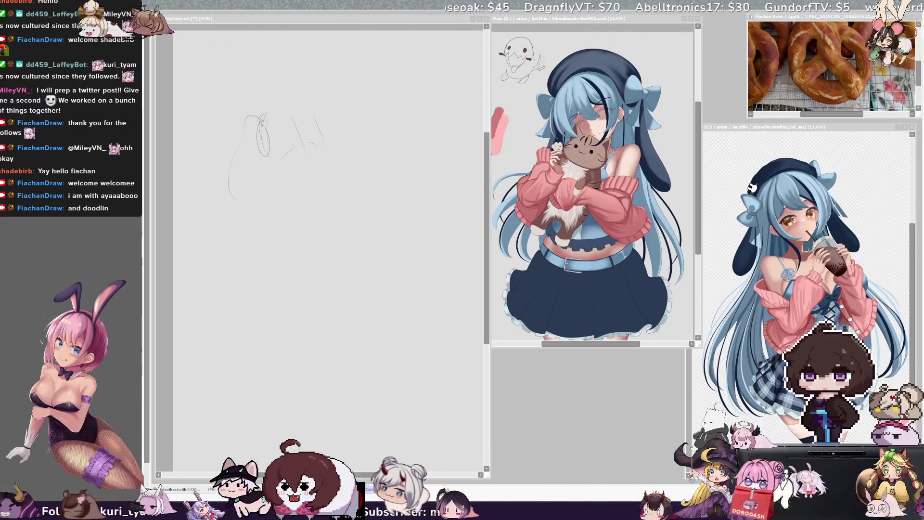
# - Sketch the right side of the head and darken its top arc
pyautogui.click(337, 180)
pyautogui.hscroll(-3, 317, 240)
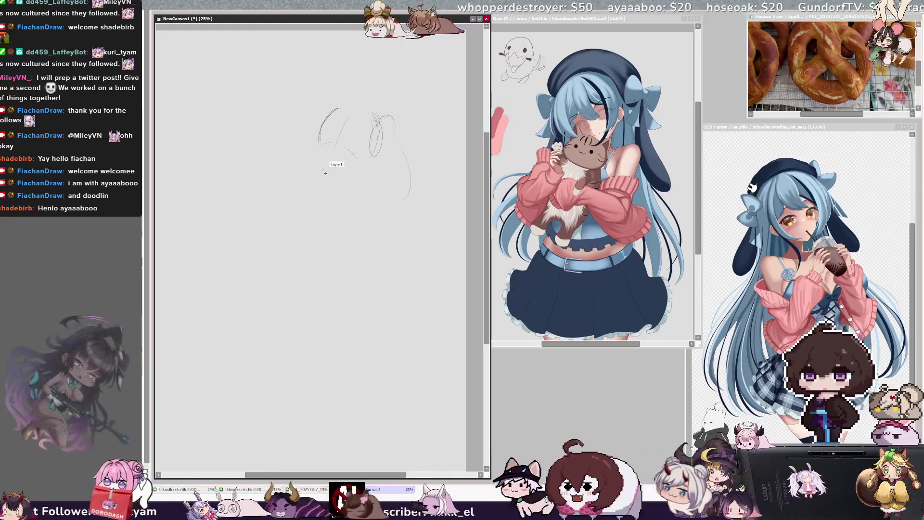
pyautogui.moveTo(374, 116); pyautogui.dragTo(363, 177)
pyautogui.moveTo(337, 108); pyautogui.dragTo(374, 161)
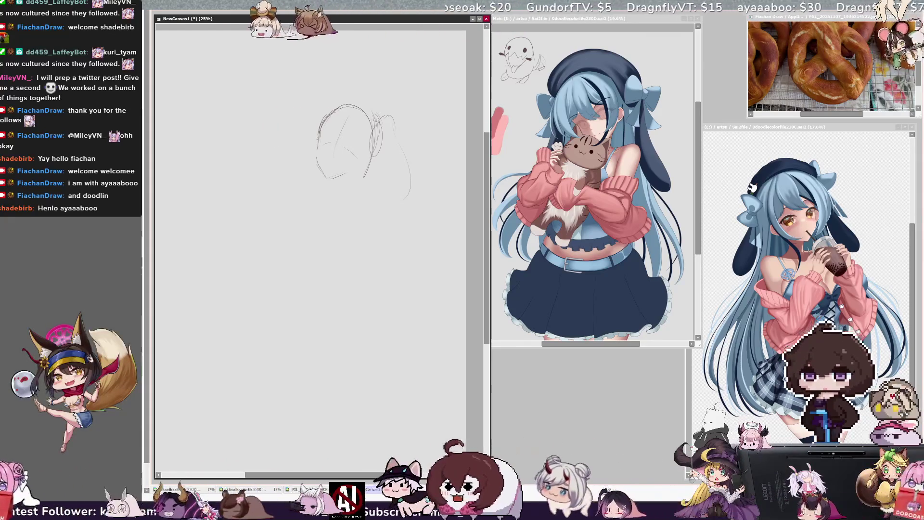
# - Erase the lower-left curve, then redraw the head's left outline and the jawline darker
pyautogui.moveTo(319, 162)
pyautogui.mouseDown()
pyautogui.moveTo(326, 177)
pyautogui.moveTo(321, 166)
pyautogui.mouseUp()
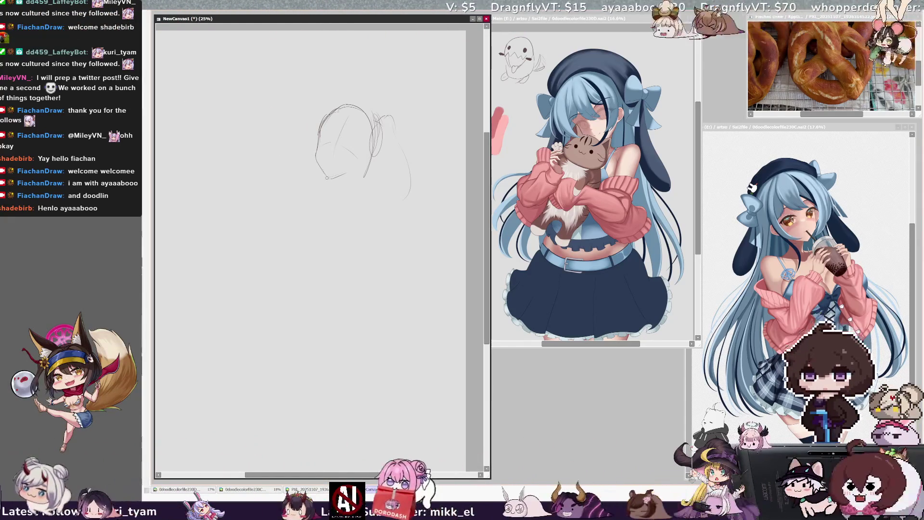
pyautogui.moveTo(329, 177); pyautogui.dragTo(359, 160)
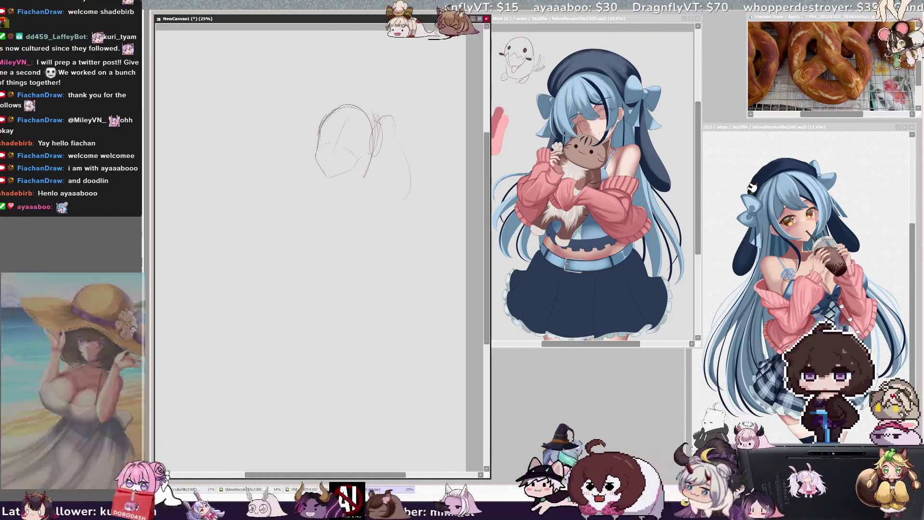
pyautogui.moveTo(350, 107); pyautogui.dragTo(311, 147)
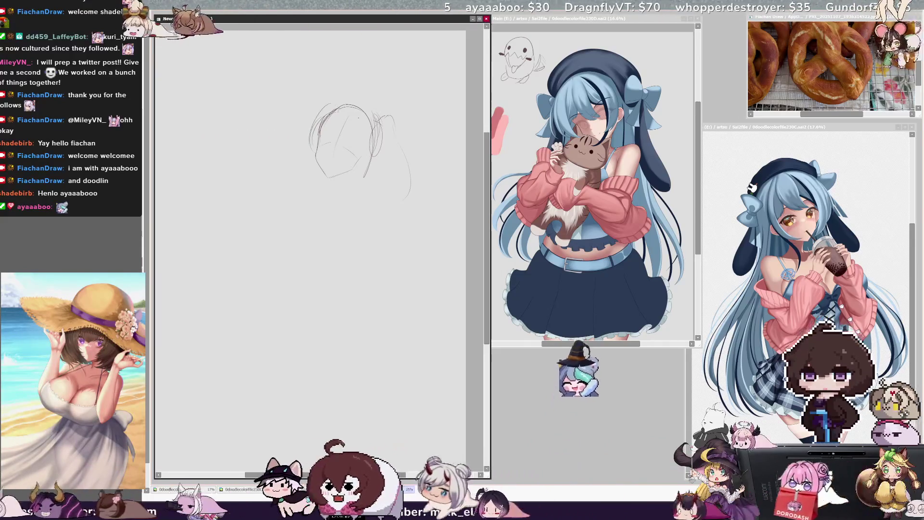
pyautogui.moveTo(332, 108); pyautogui.dragTo(309, 149)
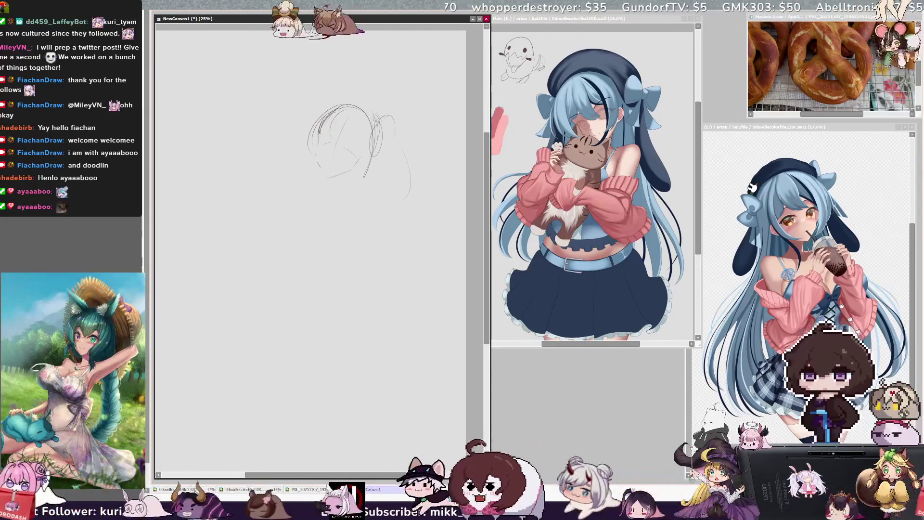
pyautogui.moveTo(331, 176); pyautogui.dragTo(358, 167)
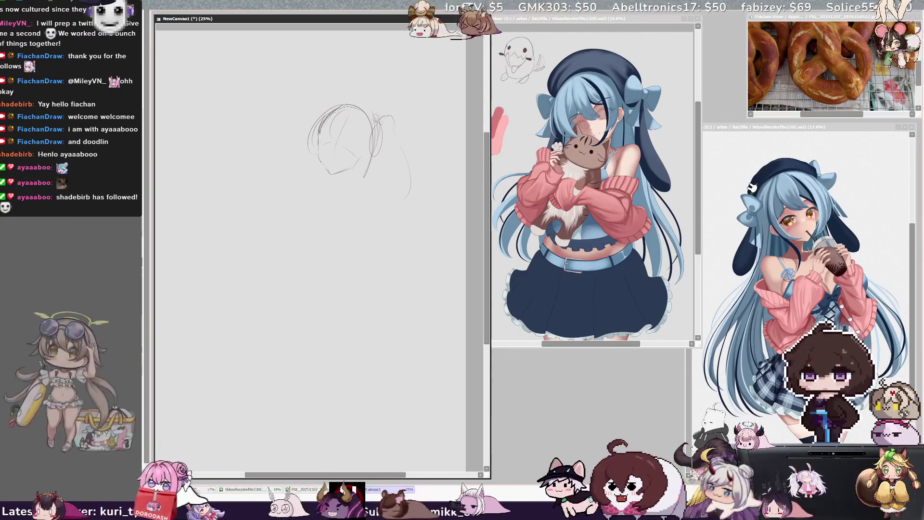
pyautogui.moveTo(331, 175); pyautogui.dragTo(364, 157)
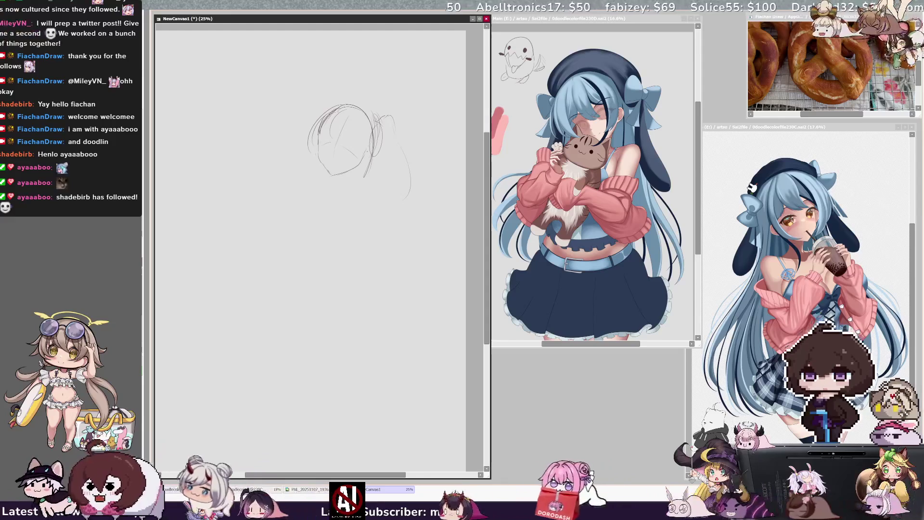
# - Mirror the view, stroke the head's left side, redo the chin, and start the shoulder line
pyautogui.press('h')
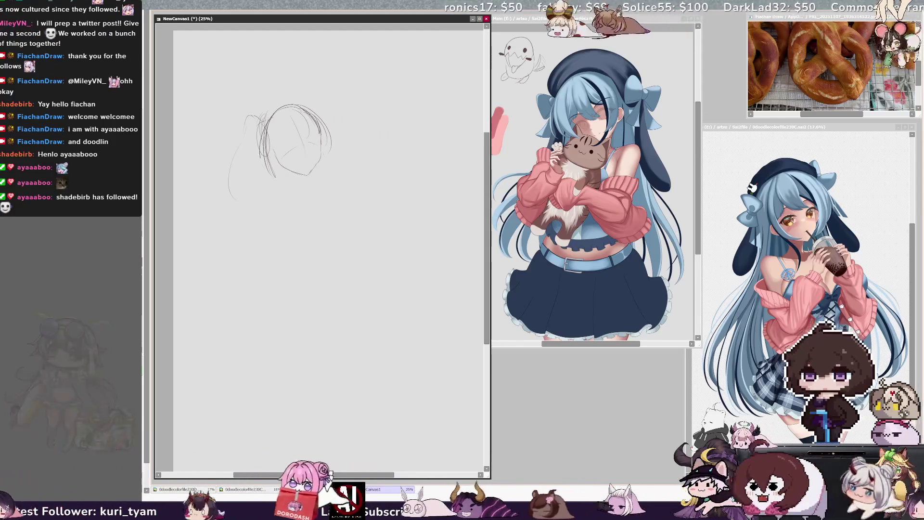
pyautogui.moveTo(274, 183); pyautogui.dragTo(264, 127)
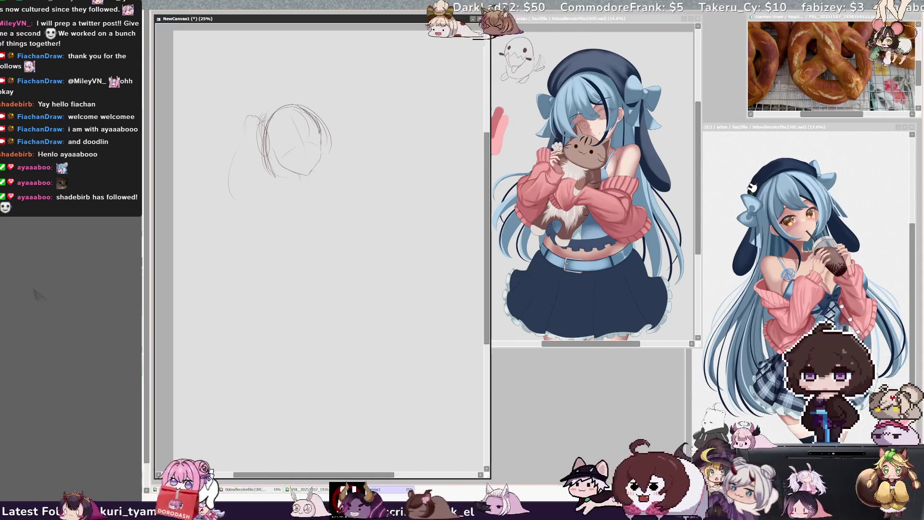
pyautogui.hotkey('ctrl', 'z')
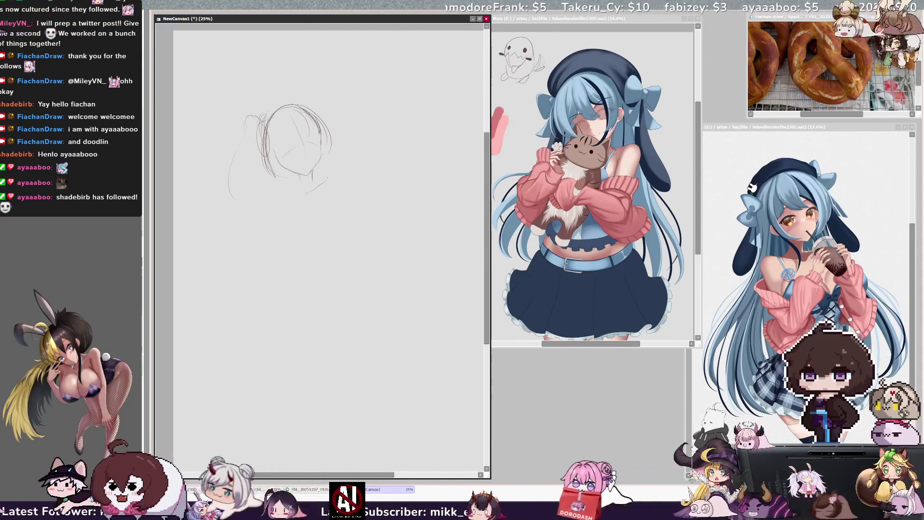
pyautogui.moveTo(286, 191); pyautogui.dragTo(308, 195)
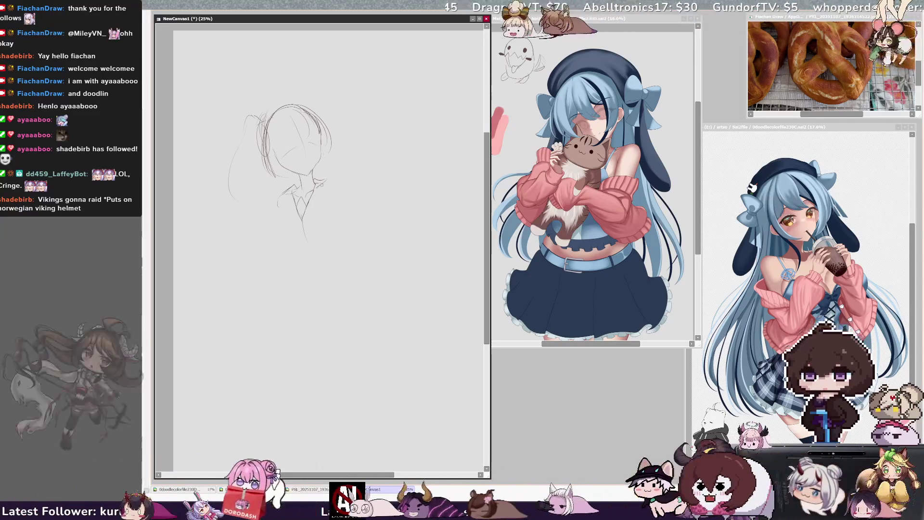
pyautogui.moveTo(331, 177); pyautogui.dragTo(340, 180)
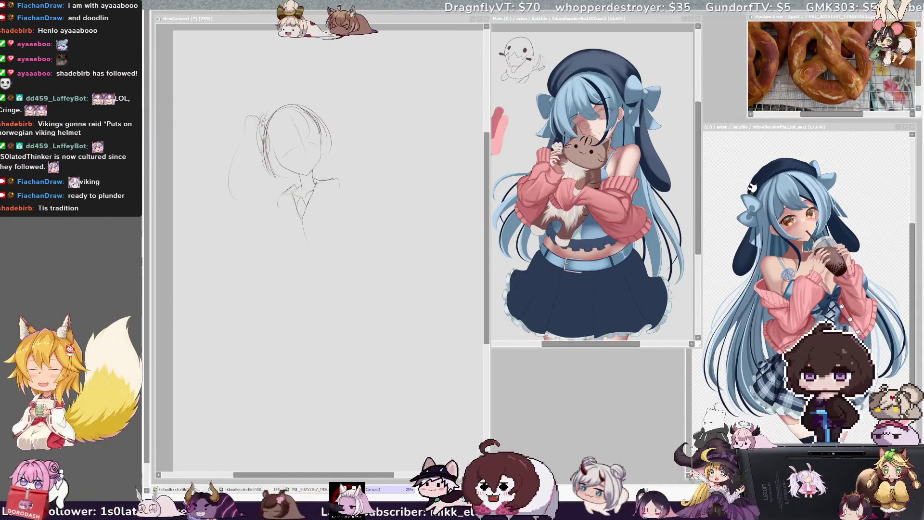
# - Rotate the head sketch slightly clockwise with free transform and apply it
pyautogui.click(318, 199)
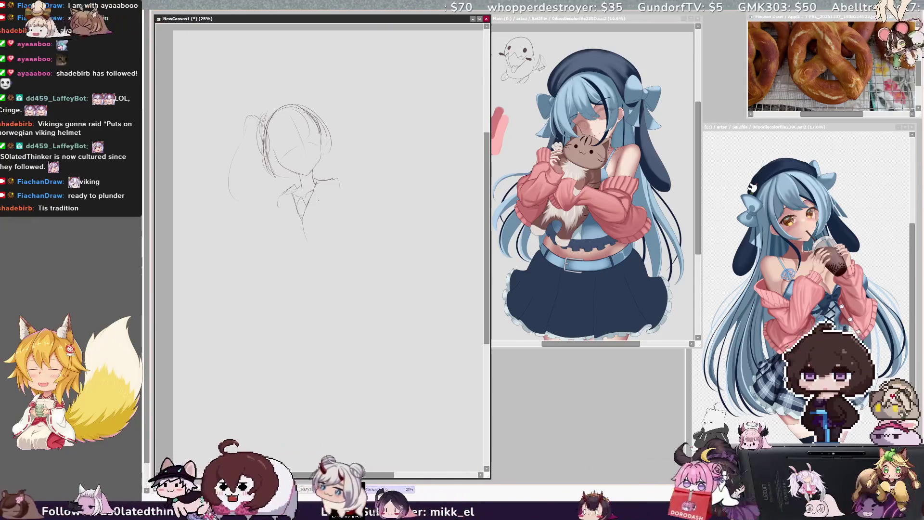
pyautogui.hotkey('ctrl', 't')
pyautogui.moveTo(392, 324); pyautogui.dragTo(383, 330)
pyautogui.press('Return')
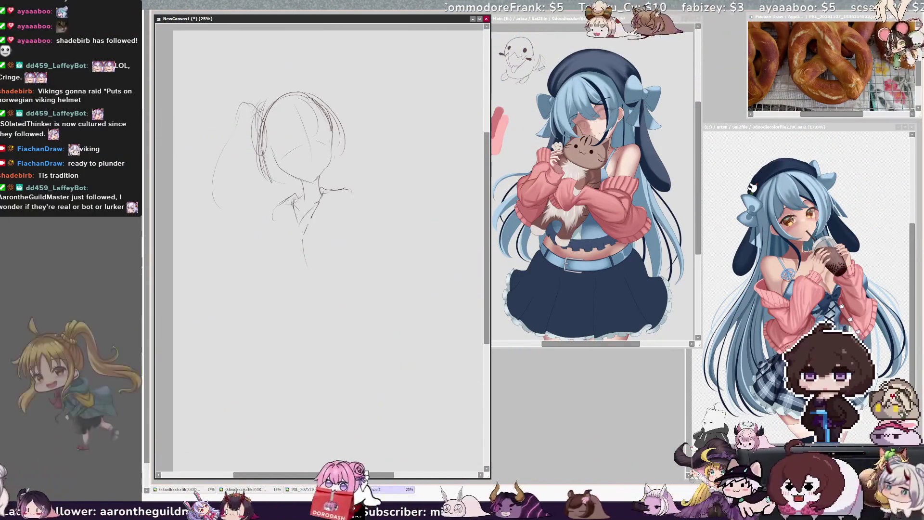
# - Undo the stray lower stroke, then bring up 0doodlecolorfile240.png and move and enlarge its window
pyautogui.hotkey('ctrl', 'z')
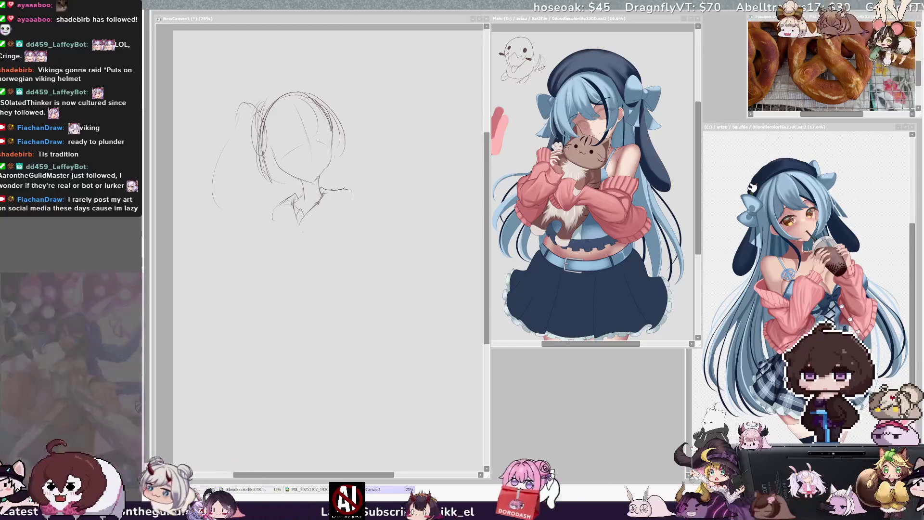
pyautogui.hotkey('alt', 'Tab')
pyautogui.hotkey('alt', 'Tab')
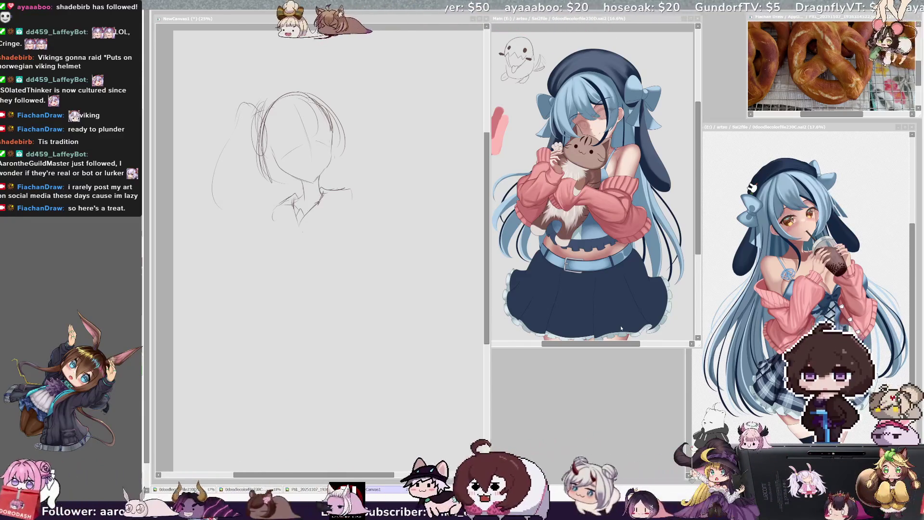
pyautogui.hotkey('ctrl', 'Tab')
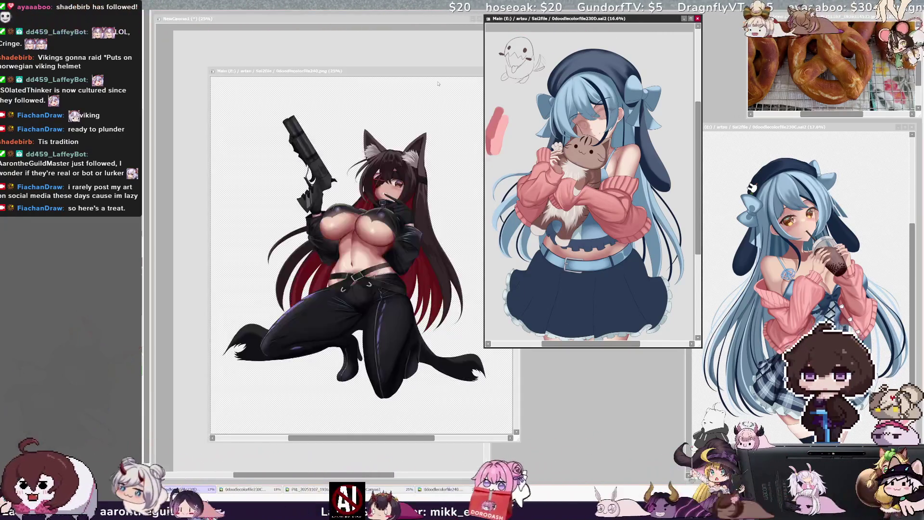
pyautogui.moveTo(435, 53); pyautogui.dragTo(383, 20)
pyautogui.moveTo(466, 392); pyautogui.dragTo(513, 470)
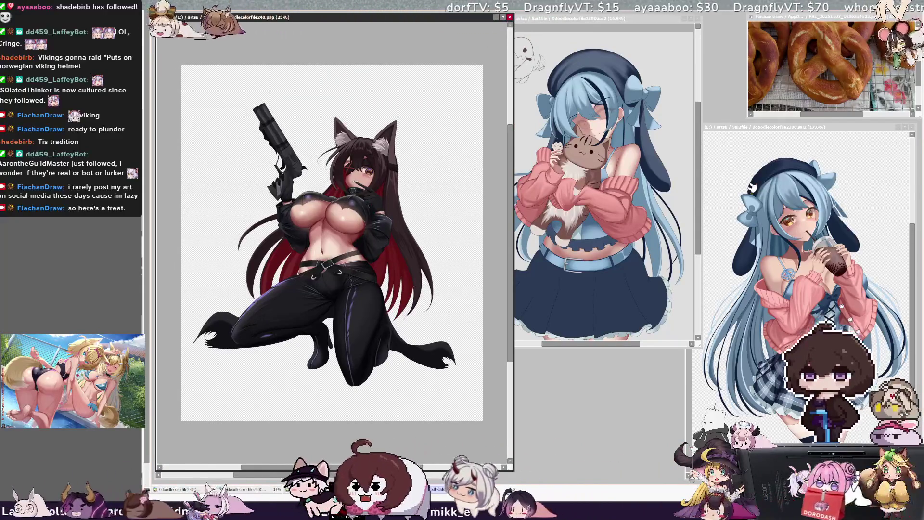
# - Zoom the catgirl artwork to about 35.3% and switch focus to its window
pyautogui.scroll(2, 343, 250)
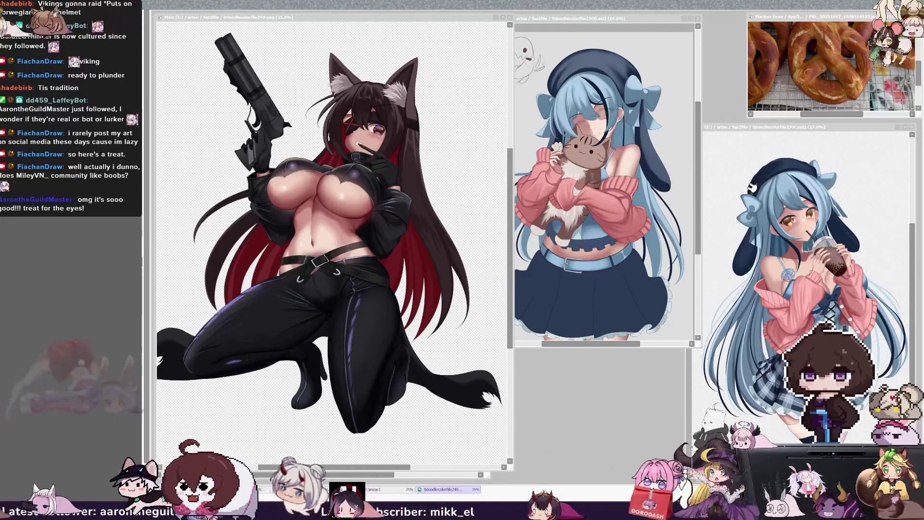
pyautogui.hotkey('ctrl', 'Tab')
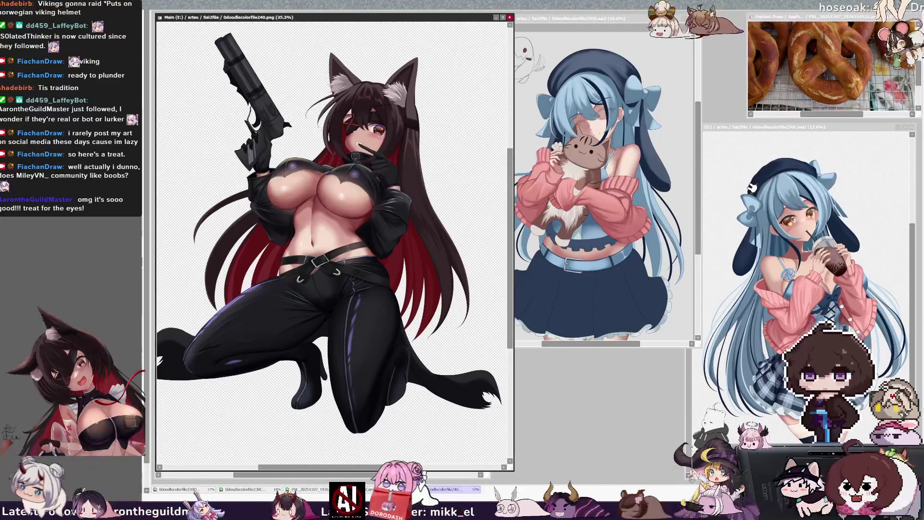
pyautogui.hotkey('ctrl', 'Tab')
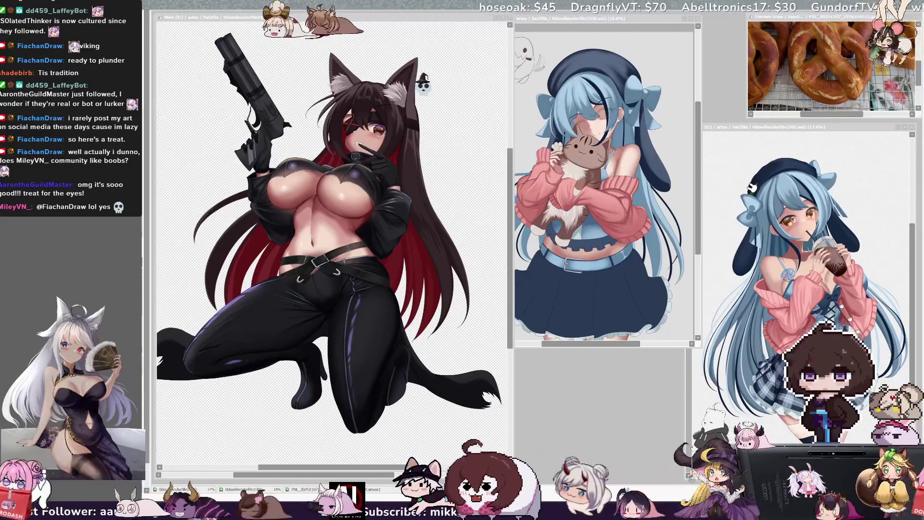
pyautogui.hotkey('ctrl', 'Tab')
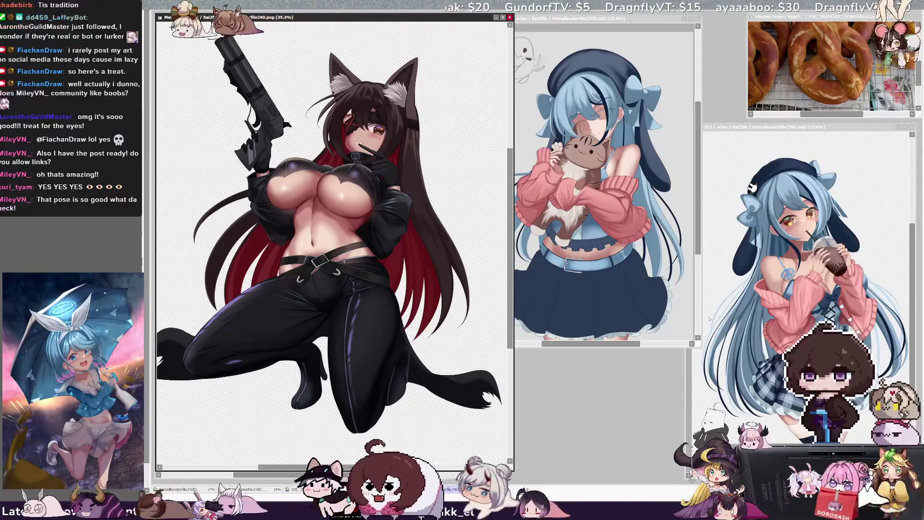
pyautogui.moveTo(426, 47); pyautogui.dragTo(699, 47)
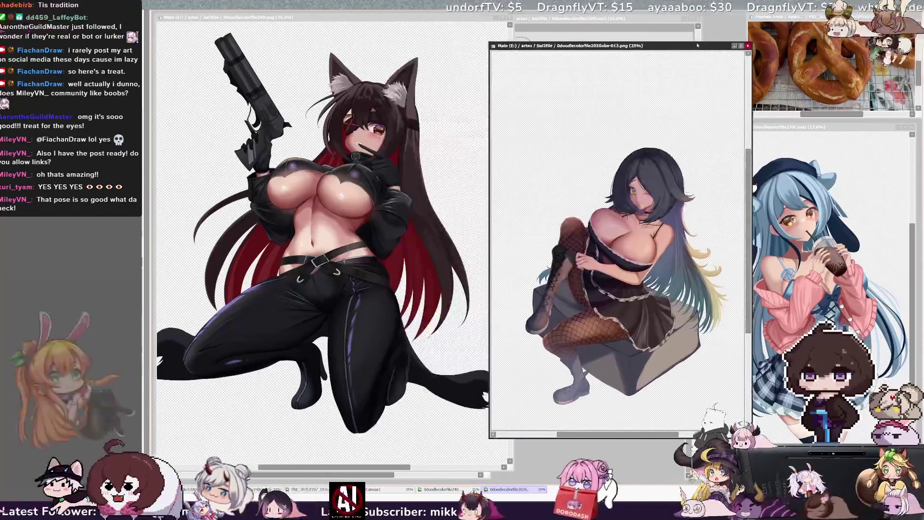
pyautogui.scroll(2, 584, 344)
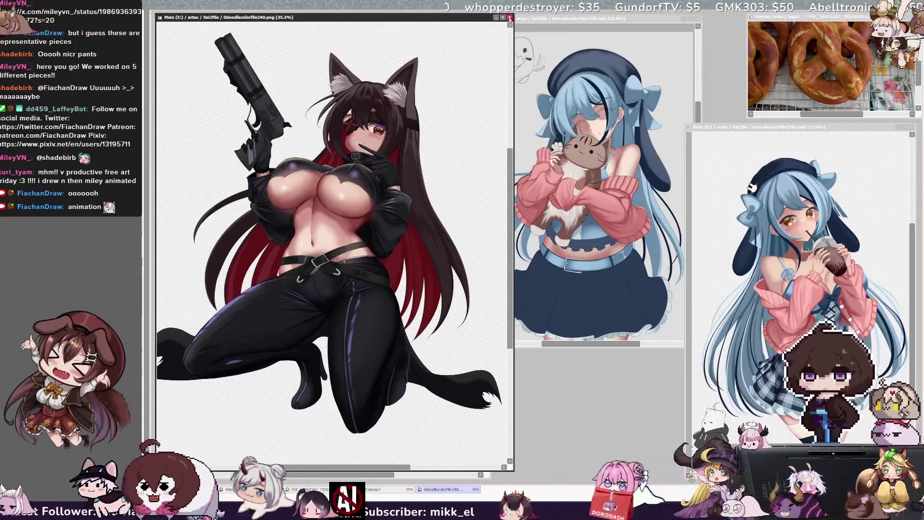
# - Close the catgirl artwork, then enlarge and reposition the tweet screenshot window
pyautogui.hotkey('ctrl', 'w')
pyautogui.hotkey('ctrl', 'w')
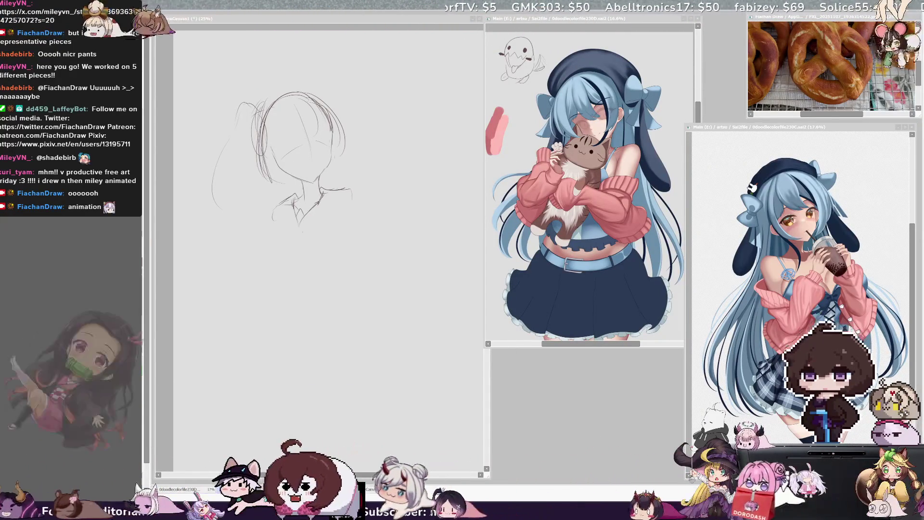
pyautogui.moveTo(375, 245); pyautogui.dragTo(537, 422)
pyautogui.scroll(2, 416, 260)
pyautogui.moveTo(330, 91); pyautogui.dragTo(260, 26)
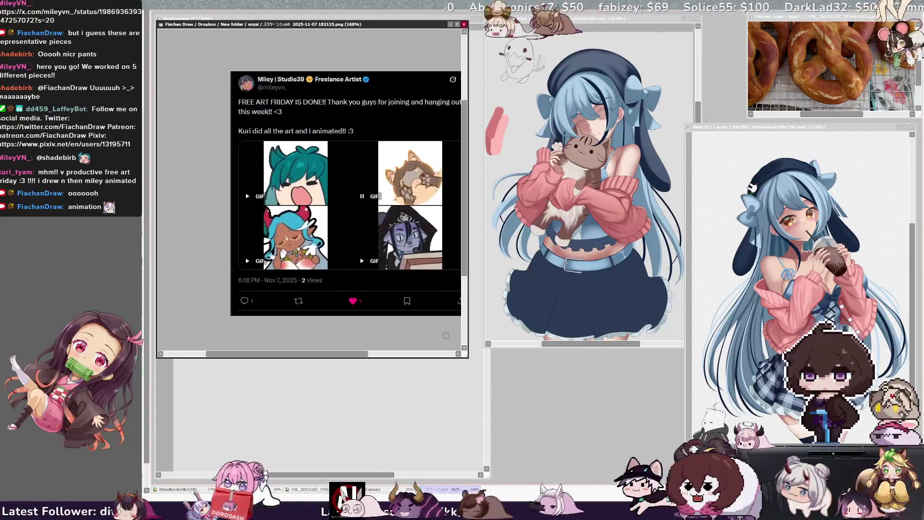
pyautogui.moveTo(447, 354); pyautogui.dragTo(611, 457)
# - Zoom the tweet screenshot to about 282% and handwrite a plus sign on it
pyautogui.scroll(2, 440, 298)
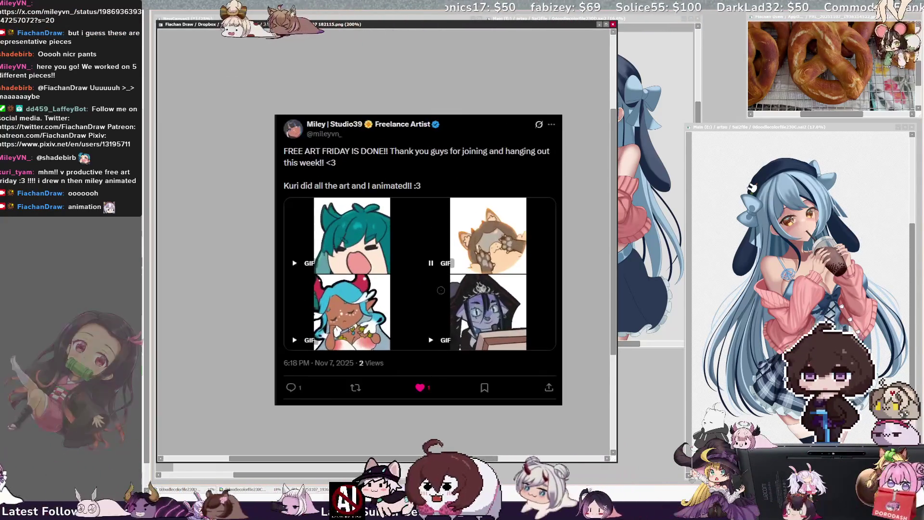
pyautogui.scroll(1, 504, 334)
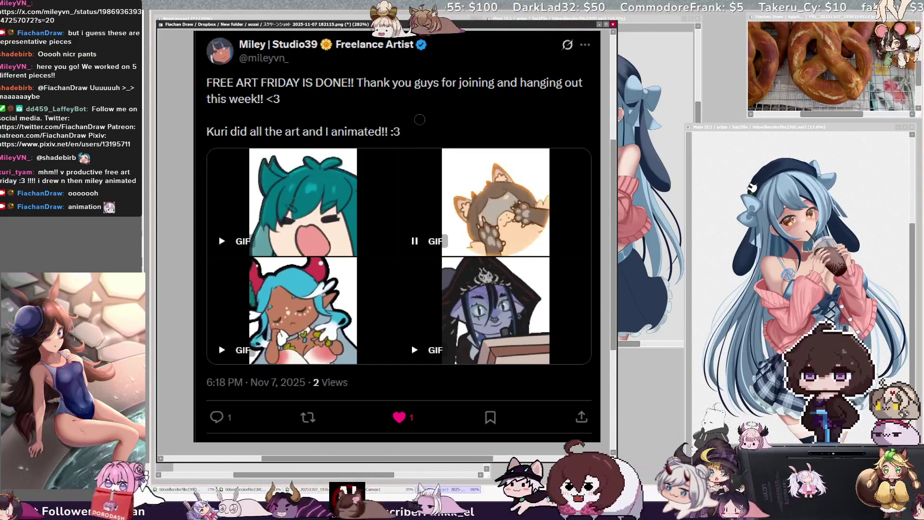
pyautogui.moveTo(425, 105); pyautogui.dragTo(425, 127)
pyautogui.moveTo(416, 112); pyautogui.dragTo(454, 126)
# - Handwrite and underline the collaborator's handle and the other artist's name, then extend the right skirt line
pyautogui.moveTo(460, 103)
pyautogui.mouseDown()
pyautogui.moveTo(464, 126)
pyautogui.moveTo(484, 123)
pyautogui.mouseUp()
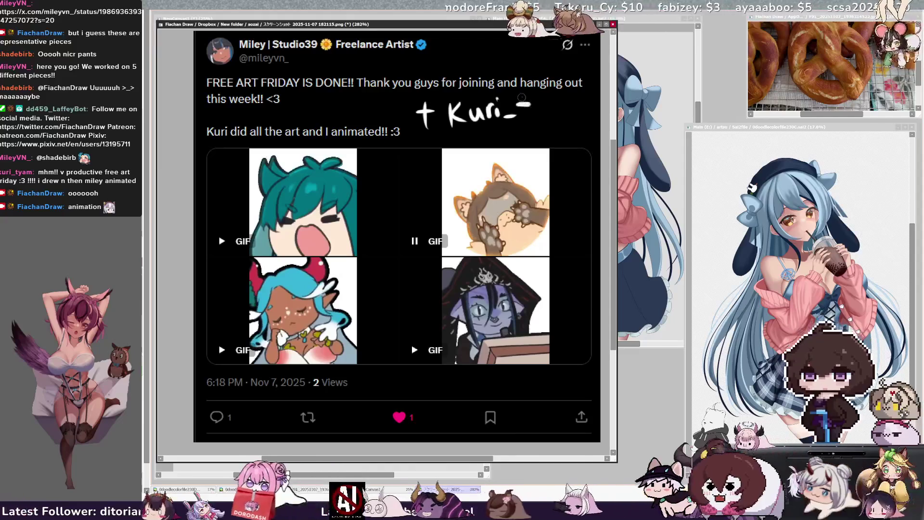
pyautogui.moveTo(543, 116); pyautogui.dragTo(570, 115)
pyautogui.moveTo(451, 135)
pyautogui.mouseDown()
pyautogui.moveTo(588, 120)
pyautogui.moveTo(483, 141)
pyautogui.mouseUp()
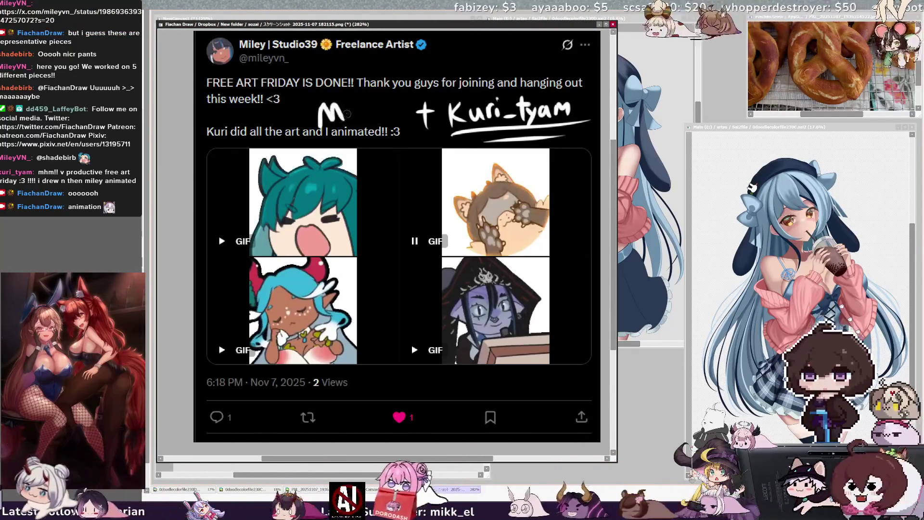
pyautogui.moveTo(359, 95)
pyautogui.mouseDown()
pyautogui.moveTo(361, 116)
pyautogui.moveTo(366, 109)
pyautogui.moveTo(378, 124)
pyautogui.mouseUp()
pyautogui.hotkey('ctrl', 'z')
pyautogui.moveTo(385, 102); pyautogui.dragTo(415, 110)
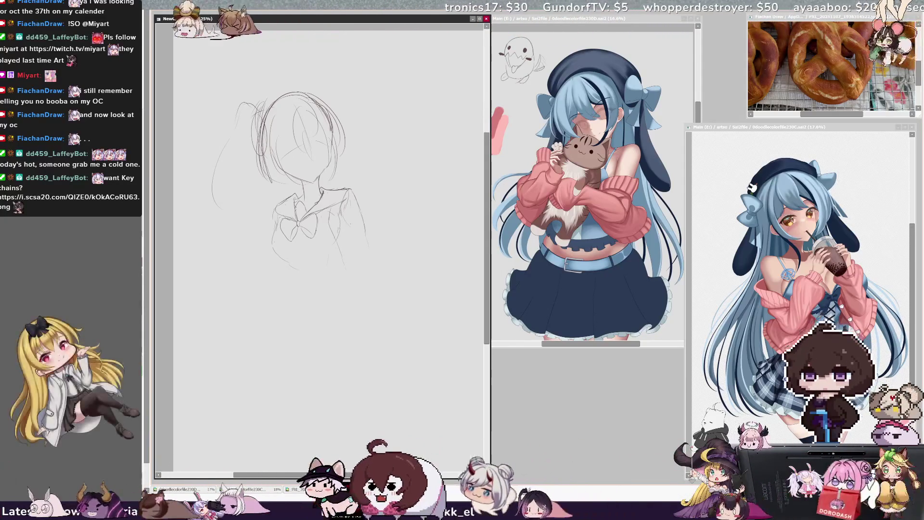
pyautogui.moveTo(367, 243); pyautogui.dragTo(376, 278)
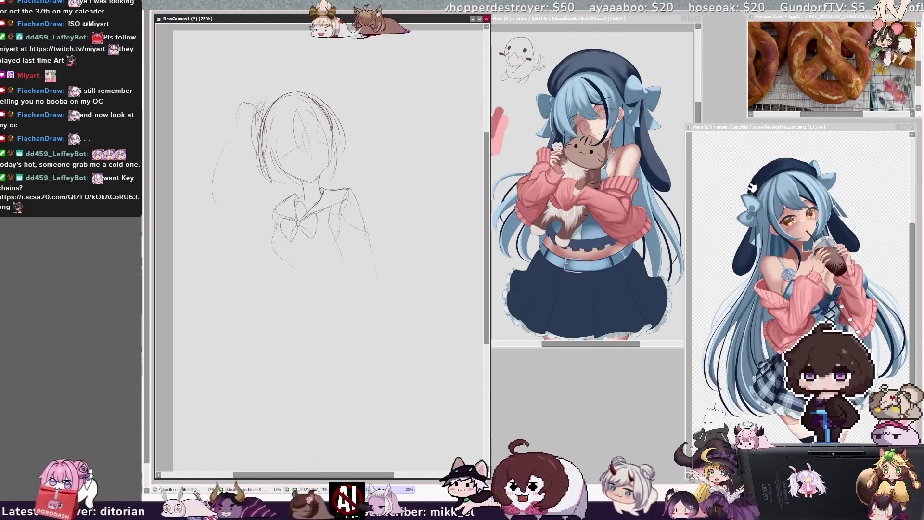
# - Draw the left skirt line and the hem, undoing a stray lower-right stroke
pyautogui.moveTo(295, 272); pyautogui.dragTo(303, 298)
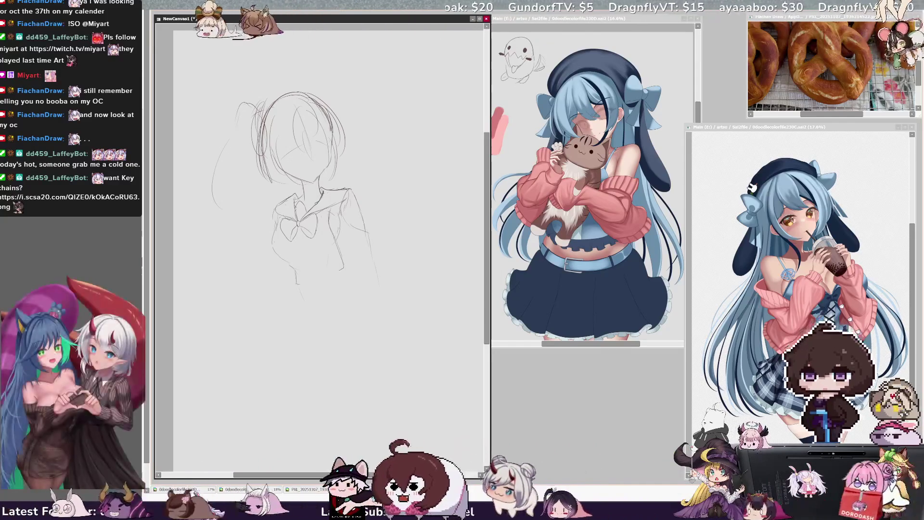
pyautogui.moveTo(343, 268); pyautogui.dragTo(302, 272)
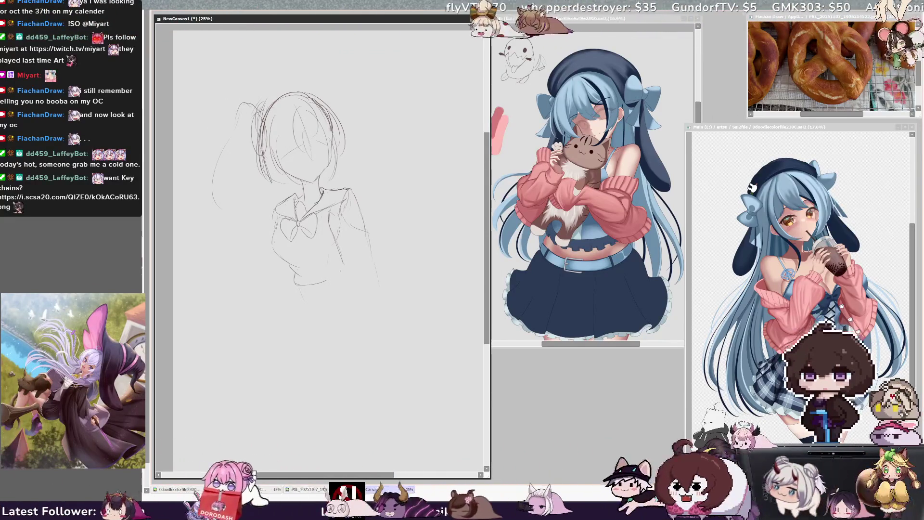
pyautogui.hotkey('ctrl', 'z')
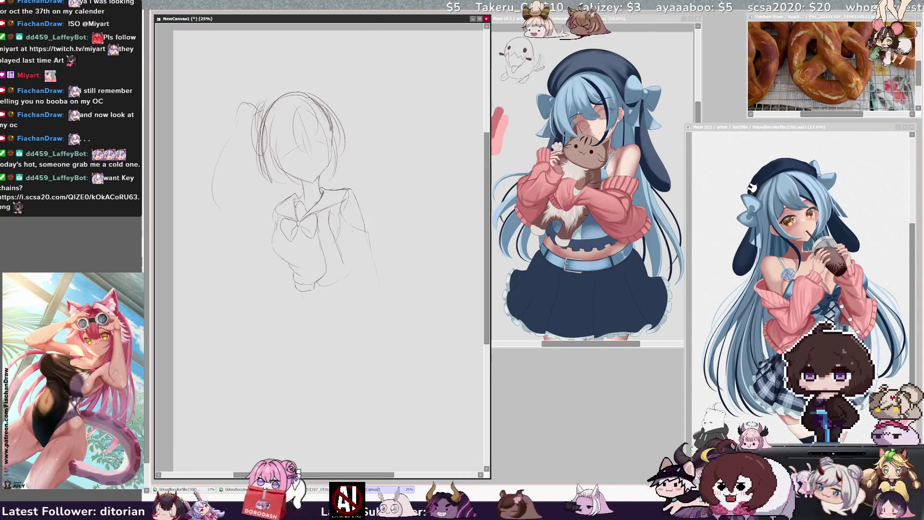
# - Sketch faint strokes along the torso's left edge and lower right, plus a first leg line below the skirt
pyautogui.moveTo(350, 231)
pyautogui.mouseDown()
pyautogui.moveTo(347, 252)
pyautogui.moveTo(383, 302)
pyautogui.mouseUp()
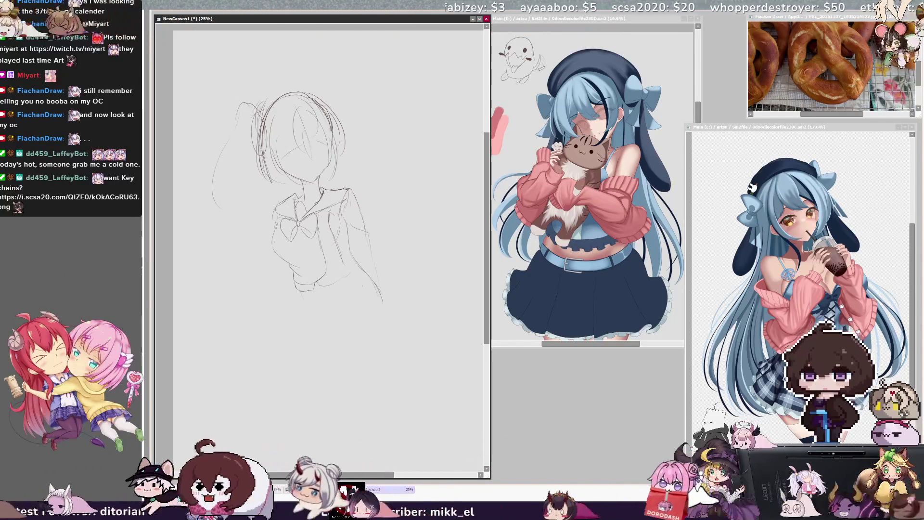
pyautogui.moveTo(347, 277); pyautogui.dragTo(354, 271)
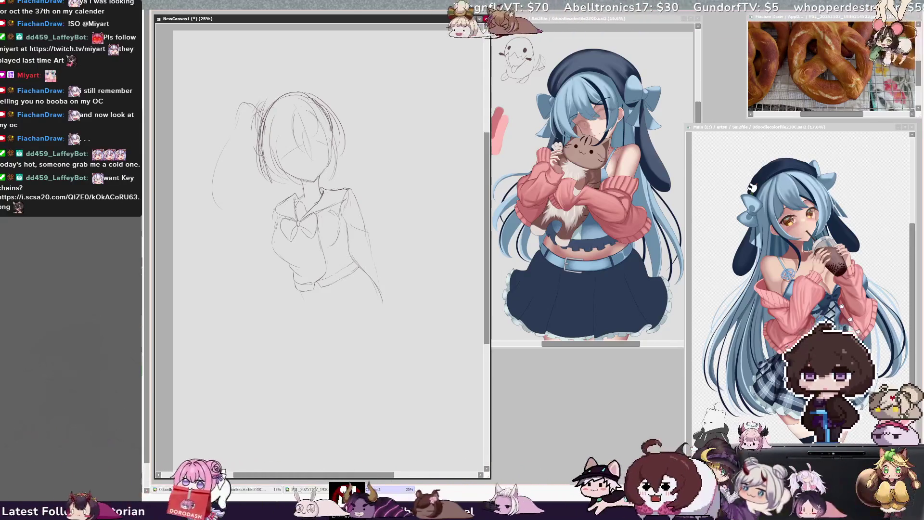
pyautogui.moveTo(274, 207); pyautogui.dragTo(251, 284)
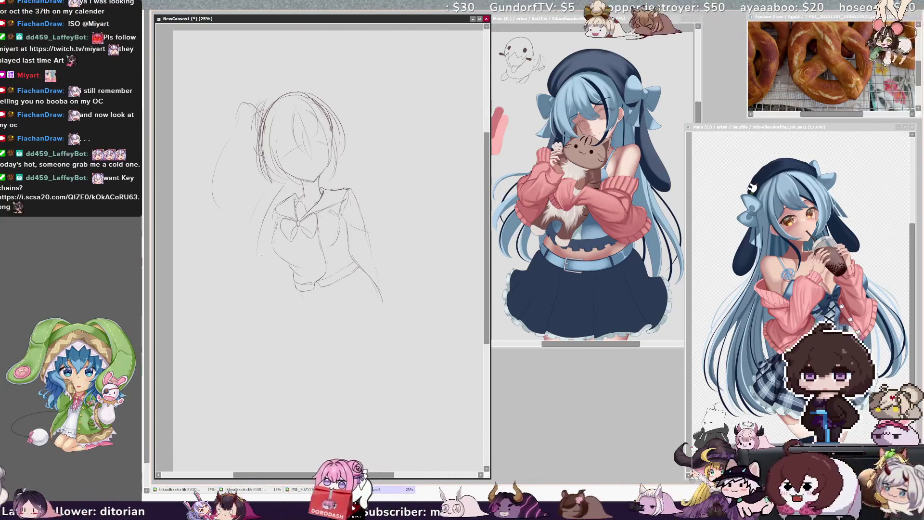
pyautogui.moveTo(268, 209); pyautogui.dragTo(262, 230)
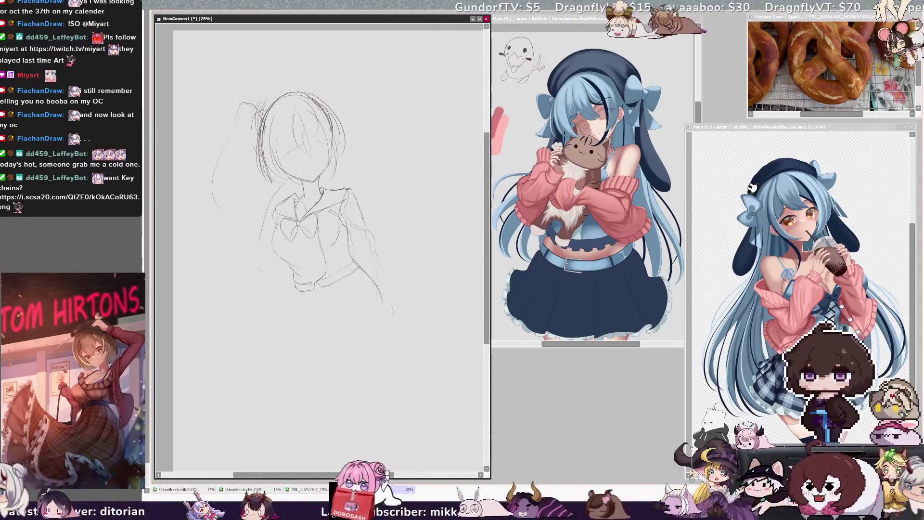
pyautogui.moveTo(360, 260); pyautogui.dragTo(433, 321)
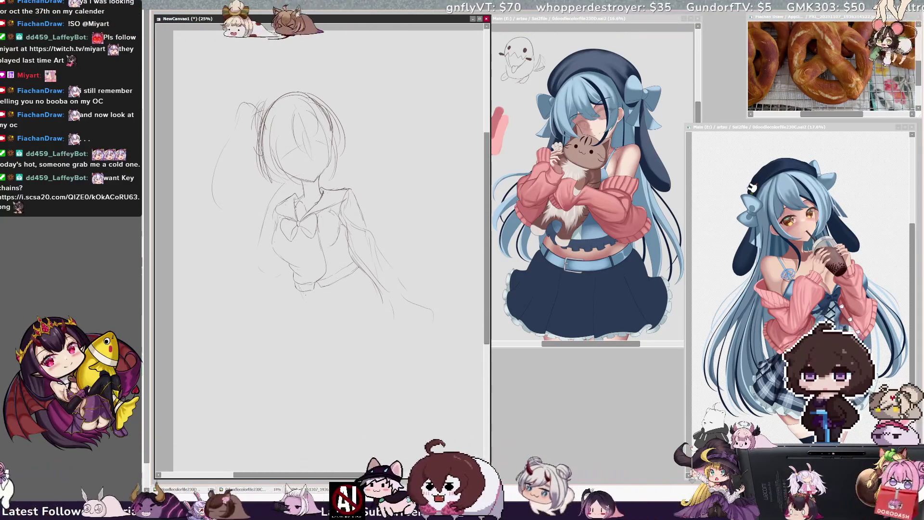
pyautogui.moveTo(302, 296); pyautogui.dragTo(276, 385)
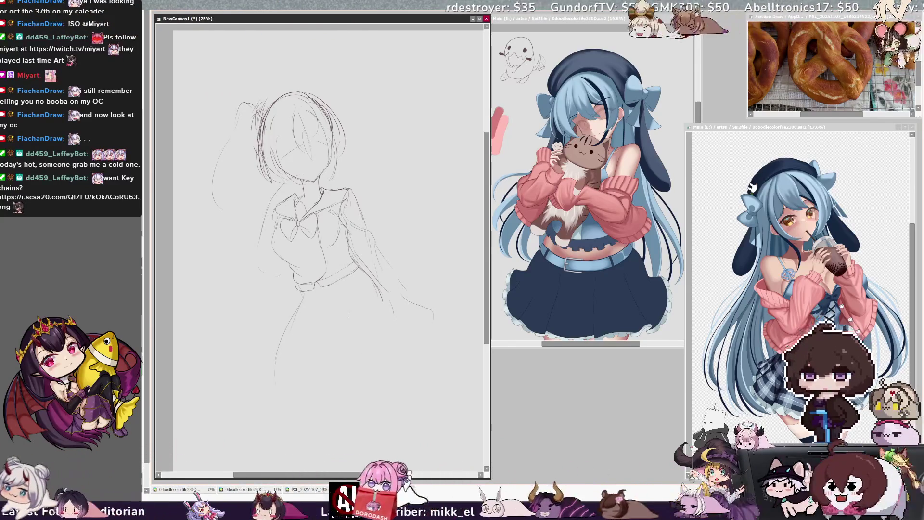
# - Undo the skirt-side strokes, then redraw the long curving leg line and a short stroke at the skirt's right edge
pyautogui.moveTo(348, 313); pyautogui.dragTo(357, 383)
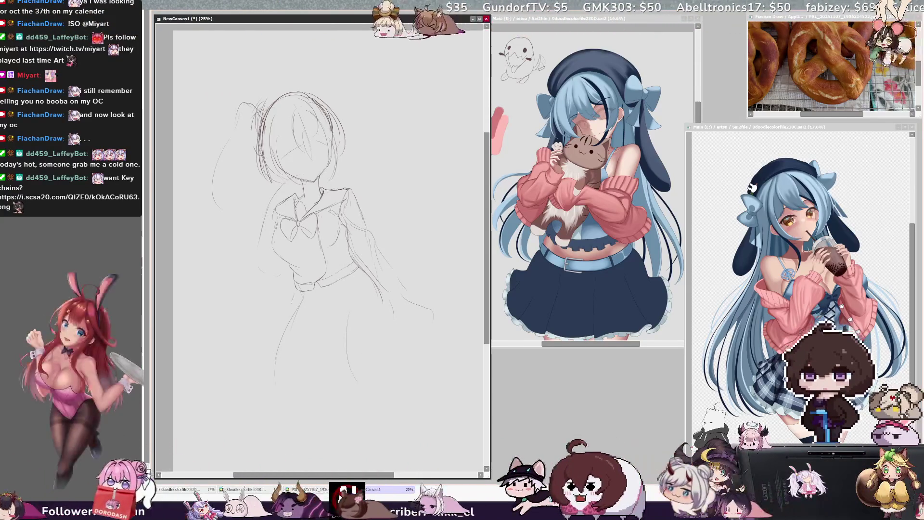
pyautogui.hotkey('ctrl', 'z')
pyautogui.hotkey('ctrl', 'z')
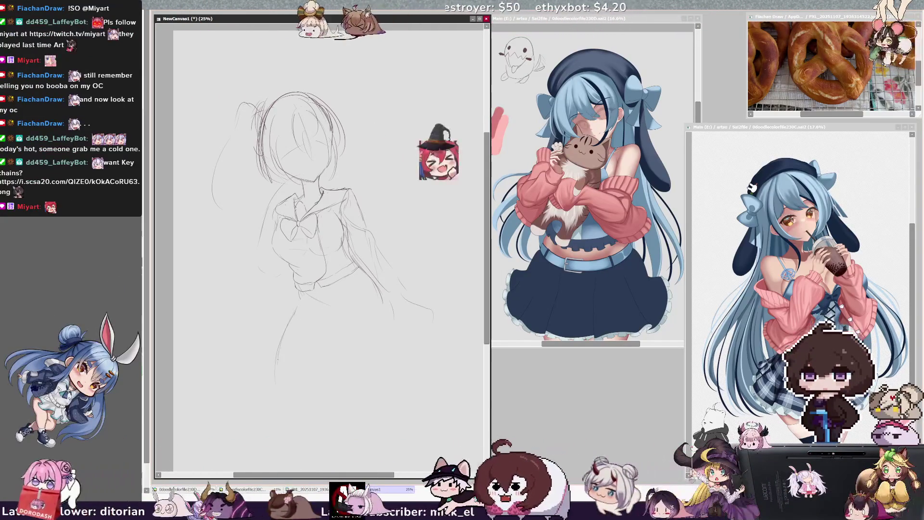
pyautogui.moveTo(299, 290); pyautogui.dragTo(275, 389)
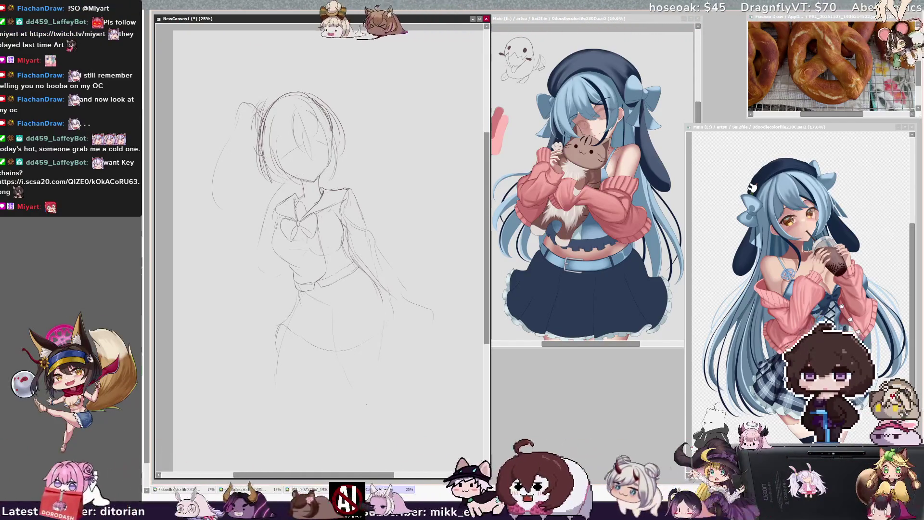
pyautogui.moveTo(393, 291); pyautogui.dragTo(397, 317)
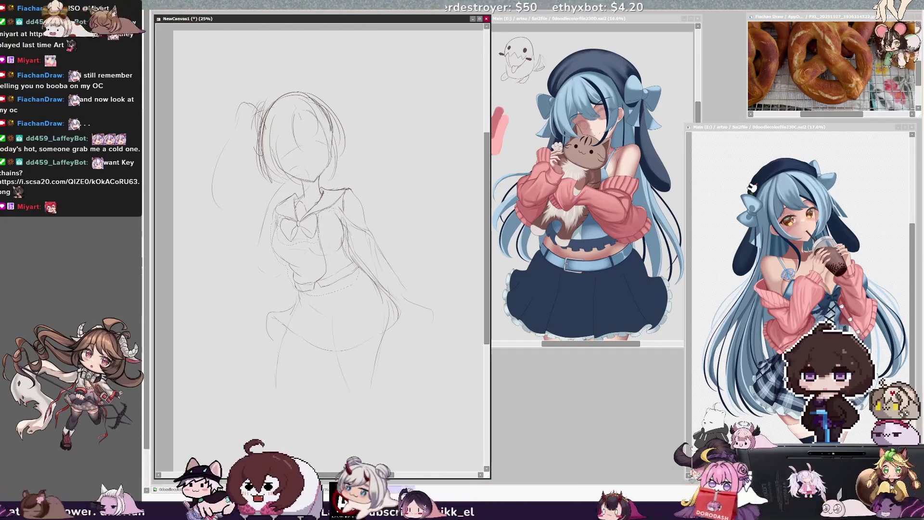
# - Pull the torso's bottom corners up and inward to narrow the waist, and apply the transform
pyautogui.moveTo(272, 294); pyautogui.dragTo(266, 273)
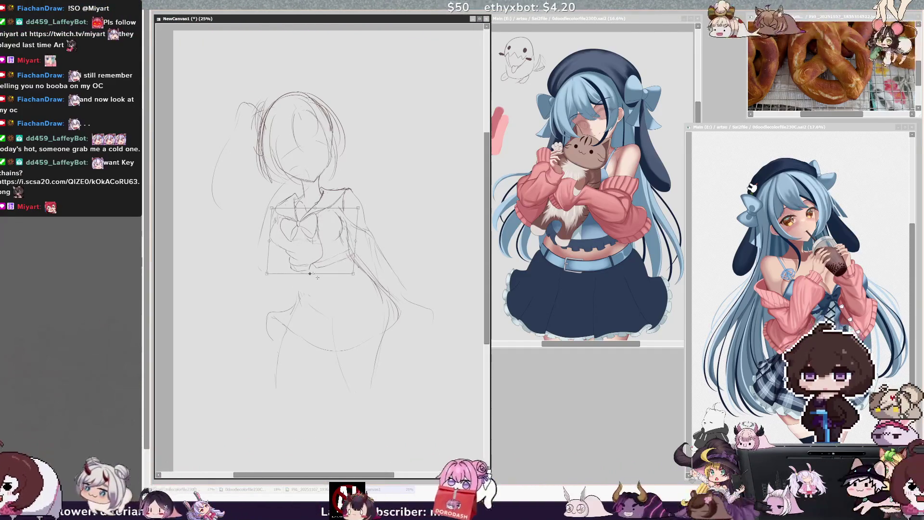
pyautogui.moveTo(358, 295)
pyautogui.mouseDown()
pyautogui.moveTo(357, 276)
pyautogui.moveTo(309, 280)
pyautogui.moveTo(355, 284)
pyautogui.mouseUp()
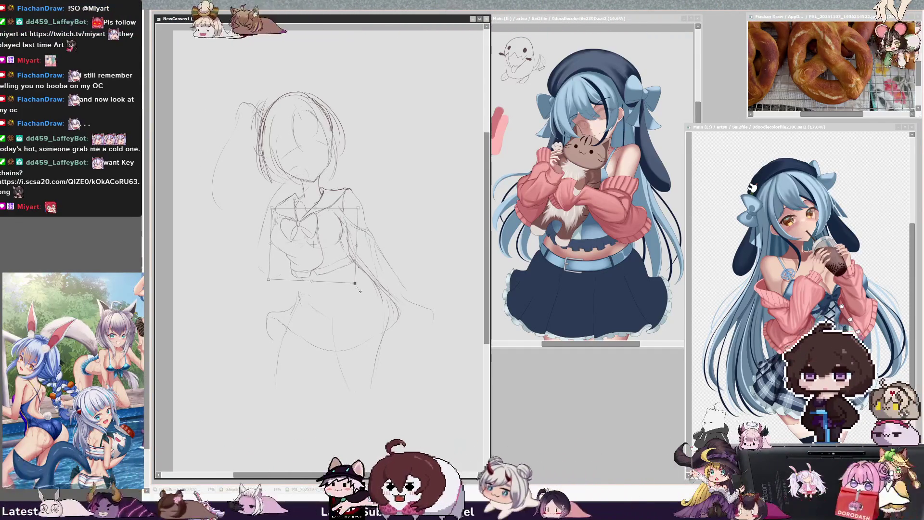
pyautogui.press('Return')
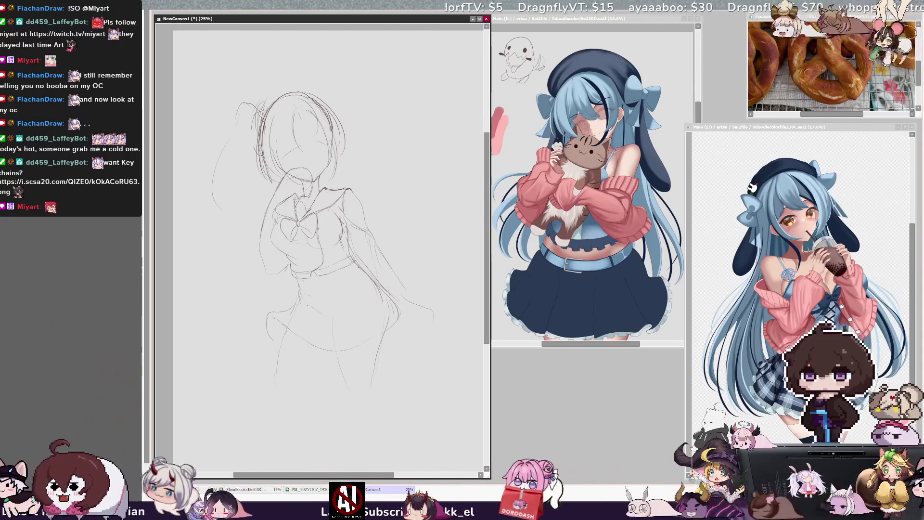
pyautogui.moveTo(486, 315); pyautogui.dragTo(486, 321)
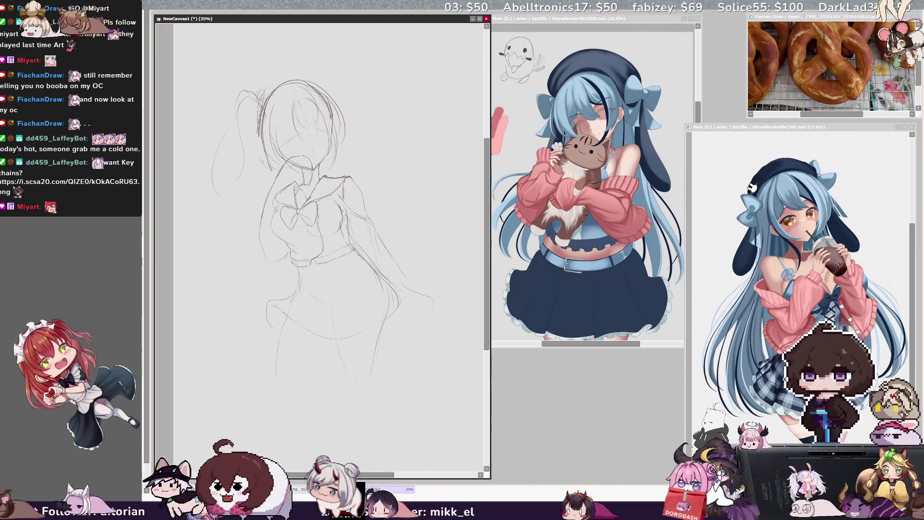
# - Pencil a small nose onto the girl's face
pyautogui.moveTo(311, 144); pyautogui.dragTo(313, 153)
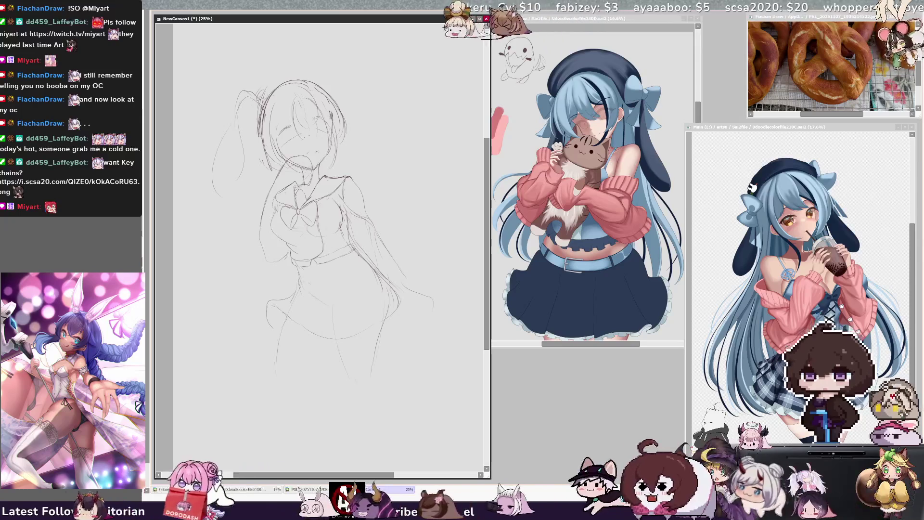
pyautogui.hscroll(-1, 308, 240)
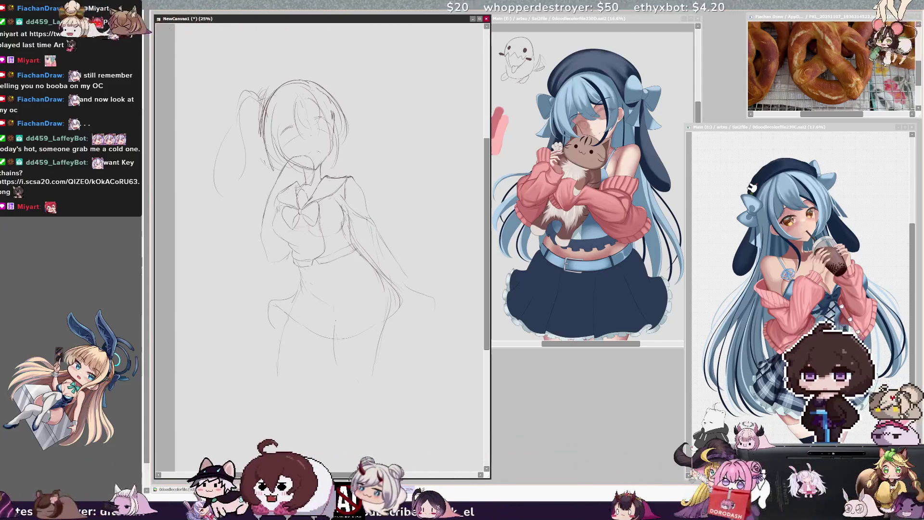
# - Pencil the lower leg lines, then flip the canvas view horizontally to check proportions
pyautogui.moveTo(336, 360); pyautogui.dragTo(369, 377)
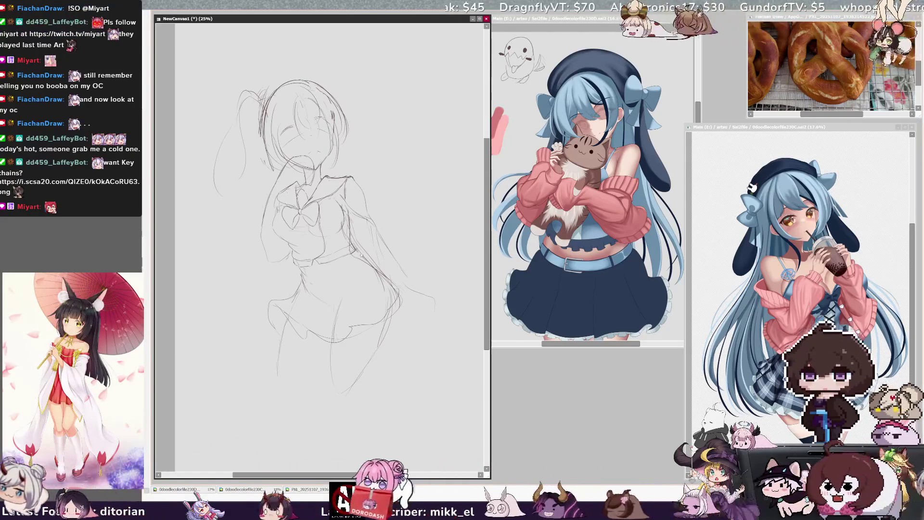
pyautogui.press('h')
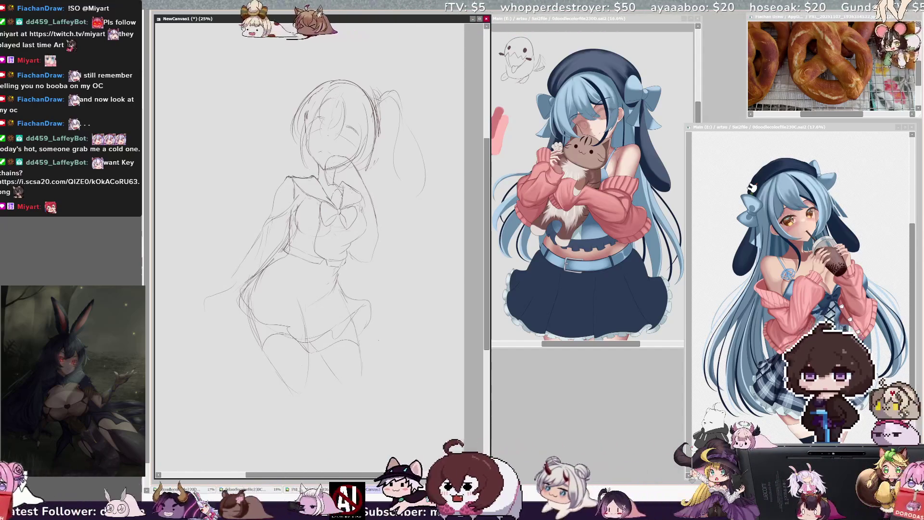
# - Flip the canvas view back to normal and refocus the NewCanvas1 window
pyautogui.press('h')
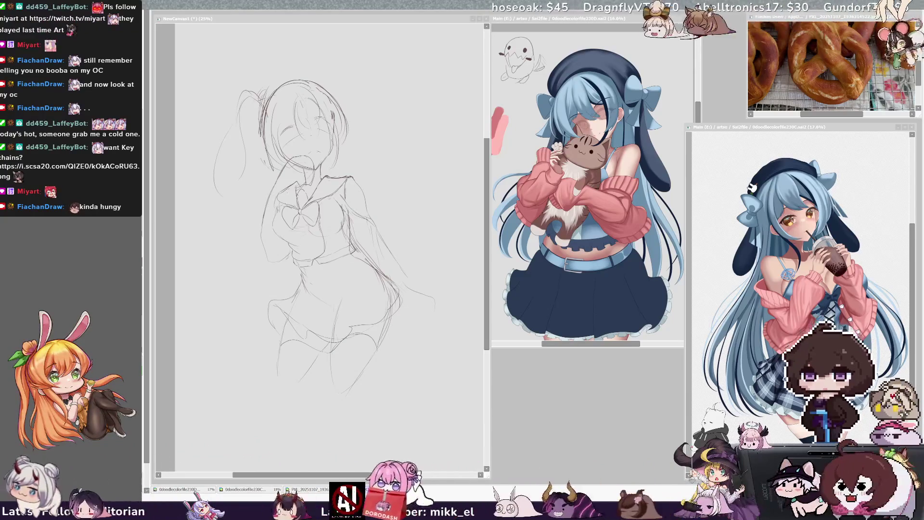
pyautogui.click(314, 15)
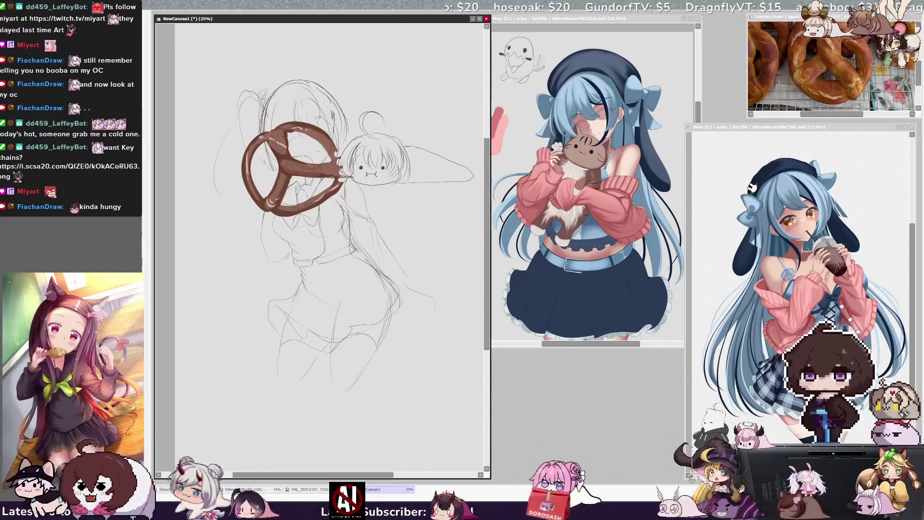
# - Move and enlarge the girl sketch below the pretzel, then hide the pretzel painting
pyautogui.moveTo(353, 239); pyautogui.dragTo(170, 368)
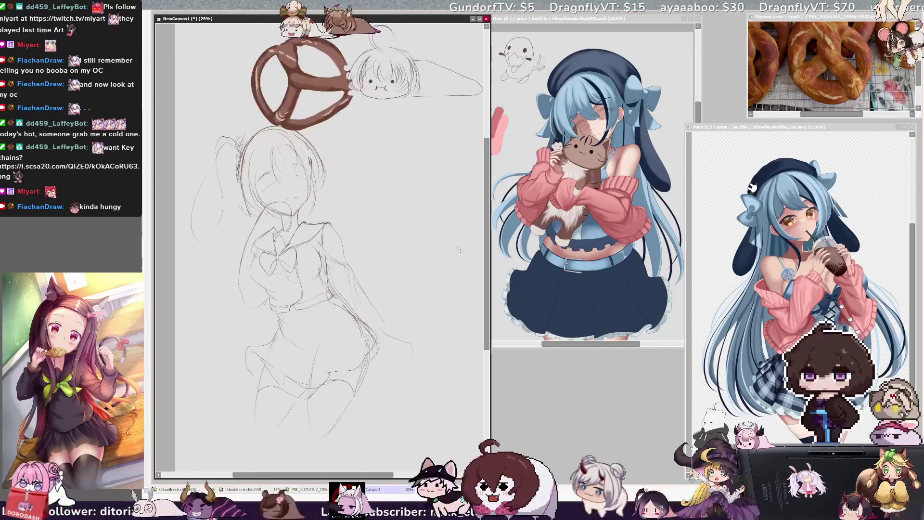
pyautogui.hscroll(2, 475, 242)
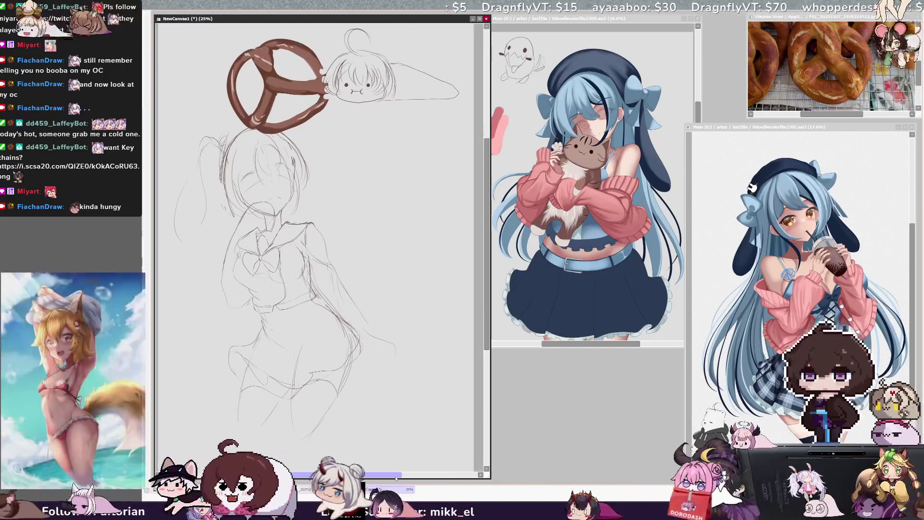
pyautogui.scroll(1, 488, 344)
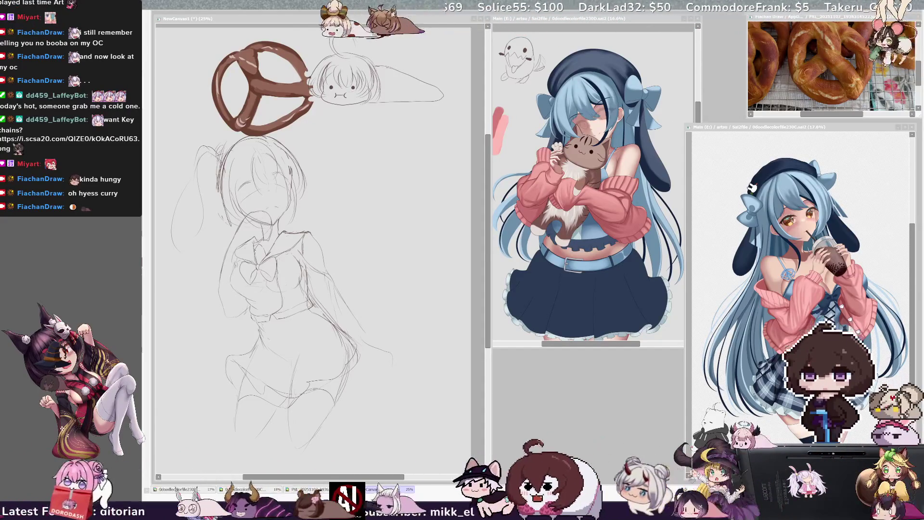
pyautogui.press('-')
pyautogui.press('+')
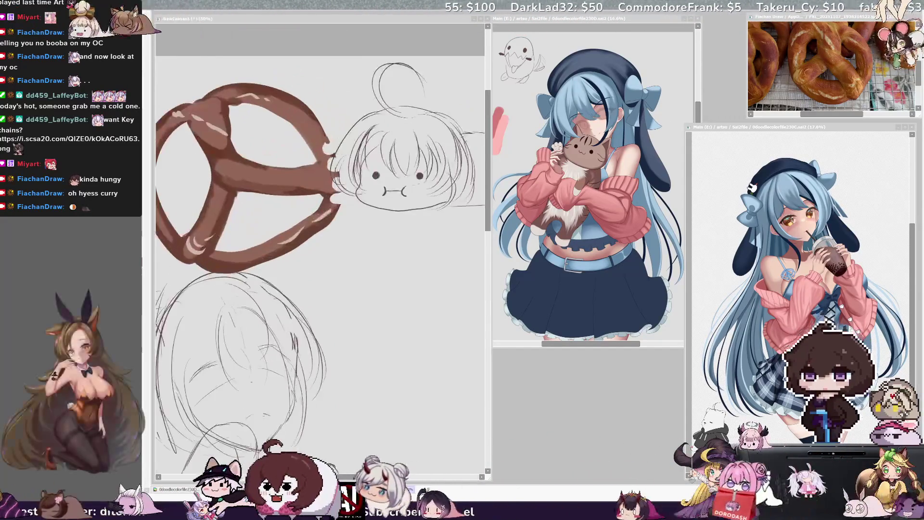
pyautogui.hotkey('ctrl', 'z')
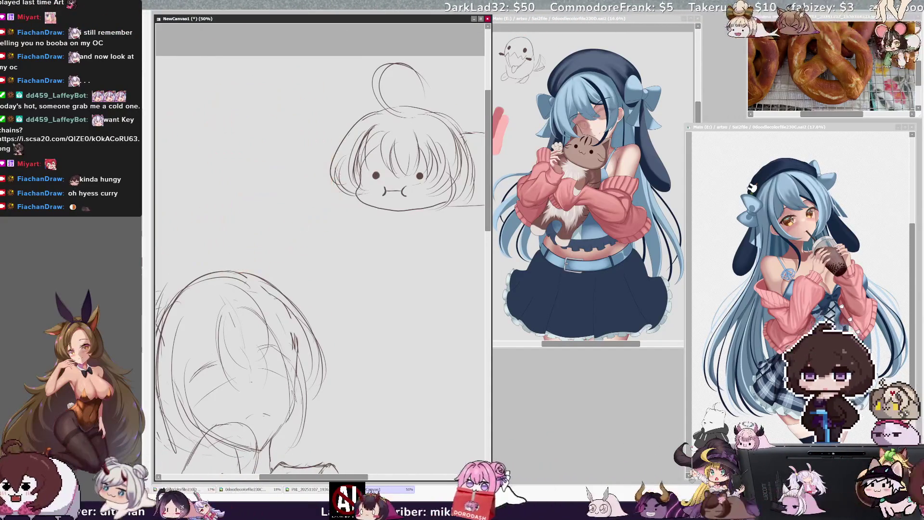
# - Add an inner line and small curved shape to the slug girl's puddle, erase a stray stroke, and undo
pyautogui.moveTo(356, 477); pyautogui.dragTo(360, 476)
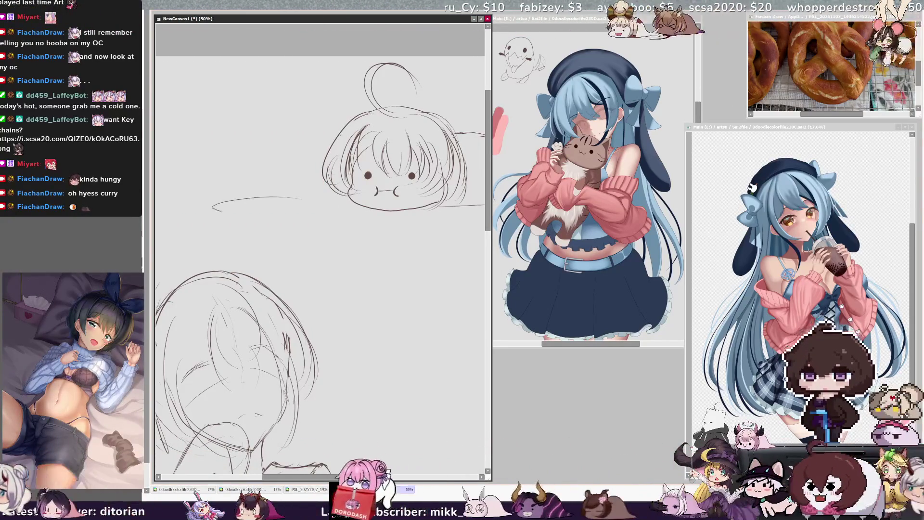
pyautogui.moveTo(224, 206); pyautogui.dragTo(339, 202)
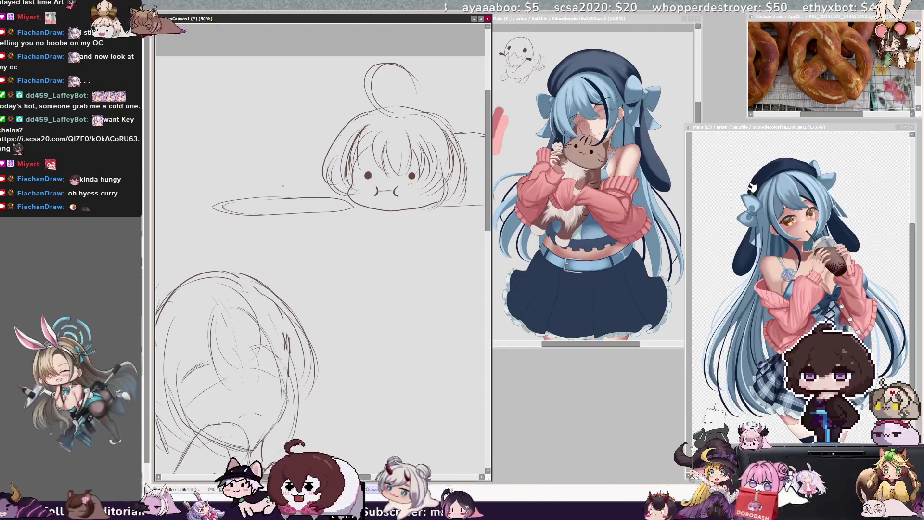
pyautogui.moveTo(231, 197); pyautogui.dragTo(261, 188)
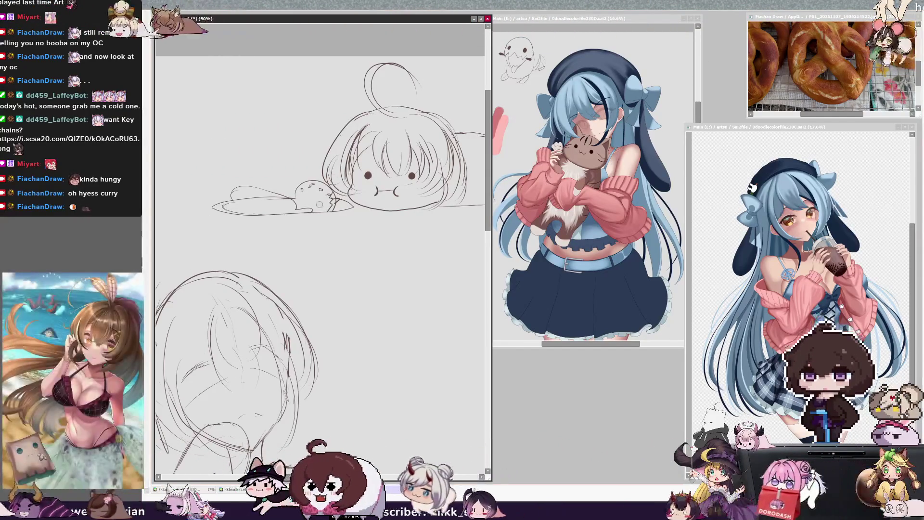
pyautogui.moveTo(356, 209); pyautogui.dragTo(335, 195)
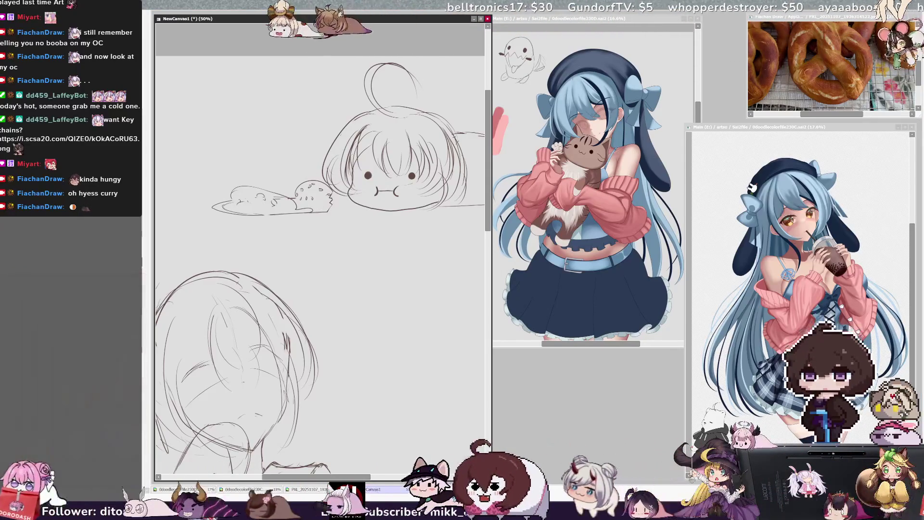
pyautogui.moveTo(461, 451); pyautogui.dragTo(421, 451)
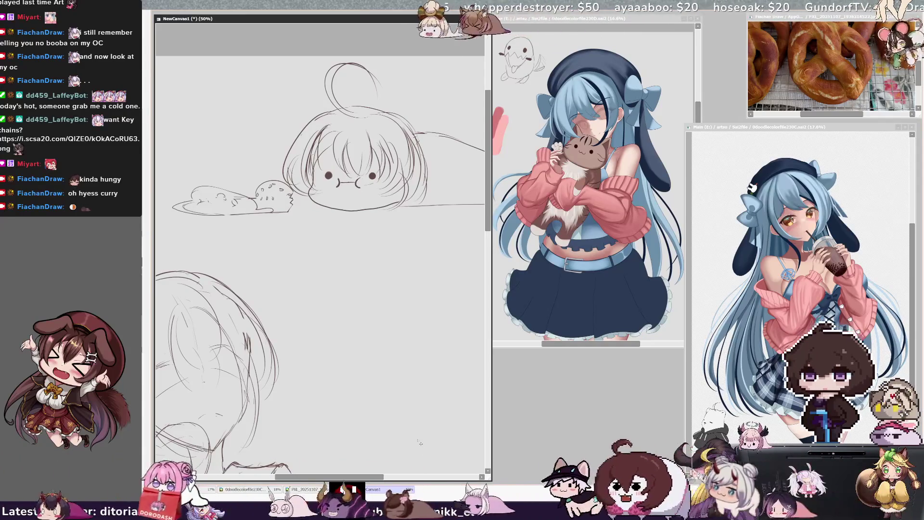
pyautogui.hotkey('ctrl', 'z')
pyautogui.hotkey('ctrl', 'z')
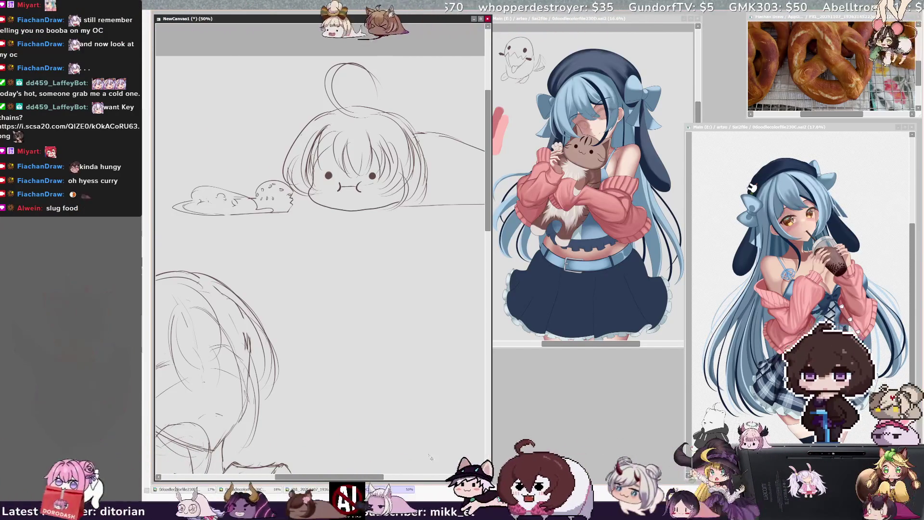
# - Select the girl's hips and legs and transform them shorter and slightly wider
pyautogui.scroll(-3, 320, 250)
pyautogui.scroll(-3, 320, 250)
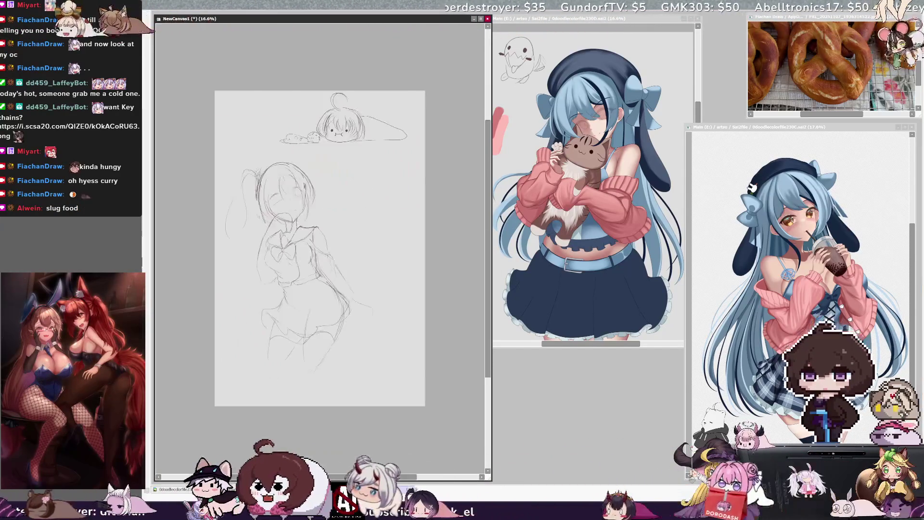
pyautogui.scroll(2, 320, 250)
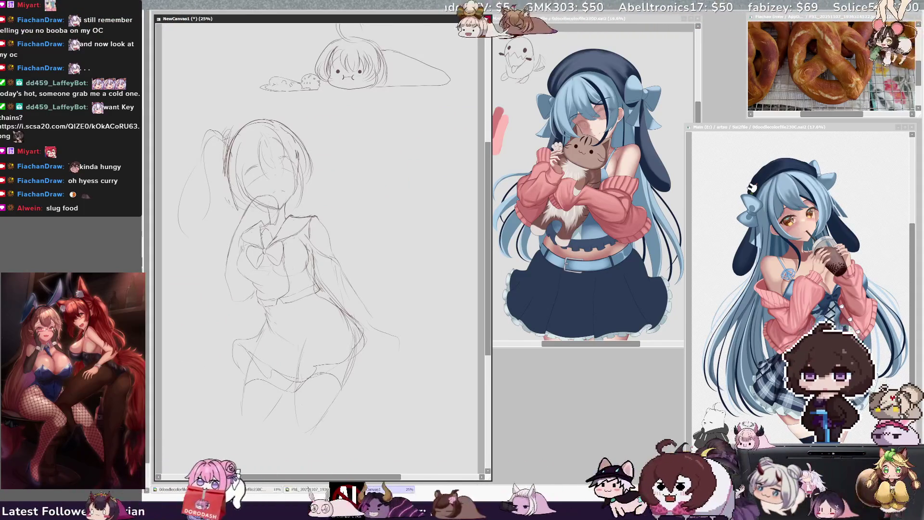
pyautogui.moveTo(236, 332)
pyautogui.mouseDown()
pyautogui.moveTo(313, 470)
pyautogui.moveTo(369, 337)
pyautogui.mouseUp()
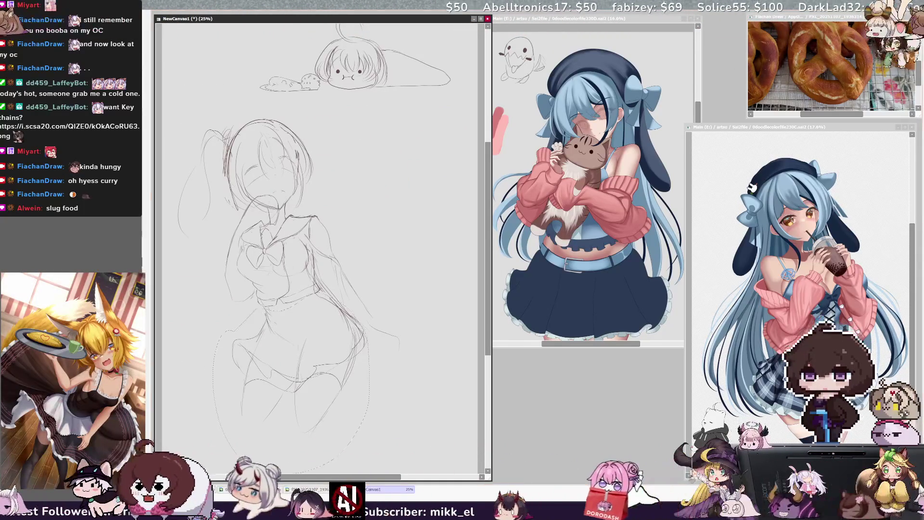
pyautogui.moveTo(301, 442); pyautogui.dragTo(300, 426)
pyautogui.moveTo(368, 426); pyautogui.dragTo(367, 428)
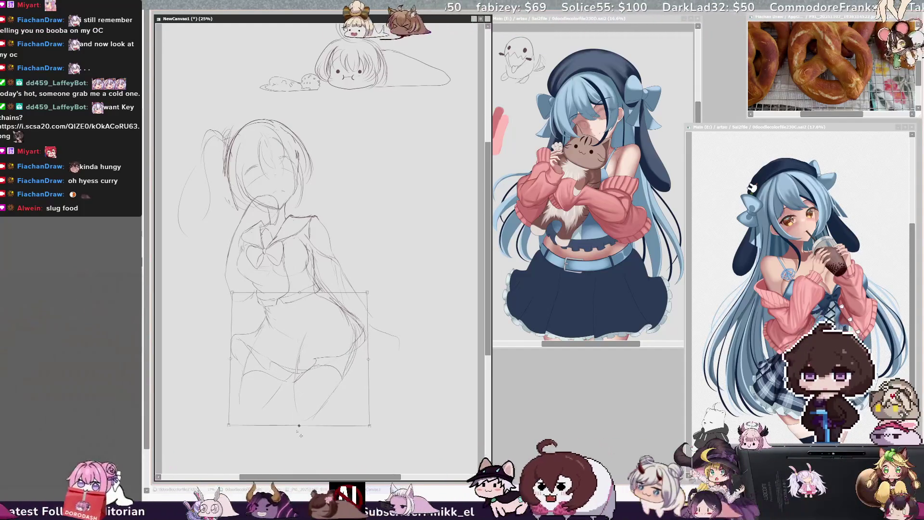
pyautogui.press('Return')
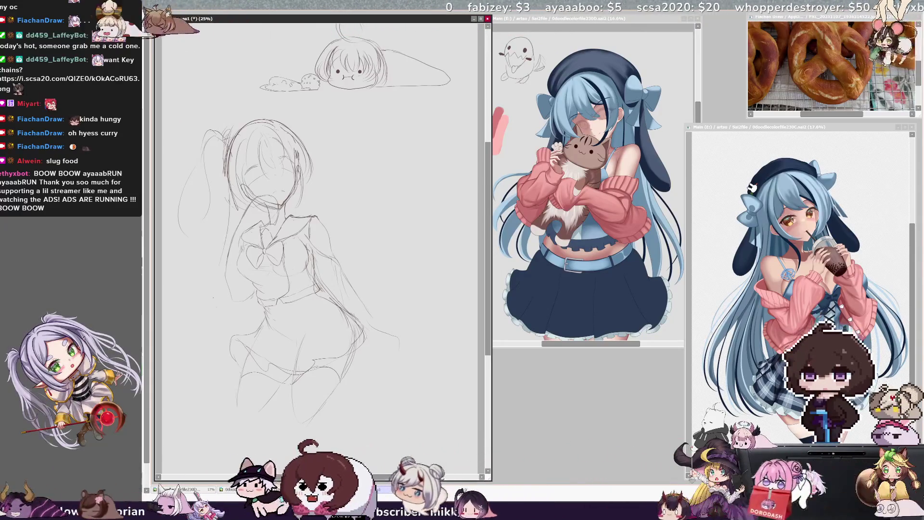
pyautogui.moveTo(338, 222); pyautogui.dragTo(346, 240)
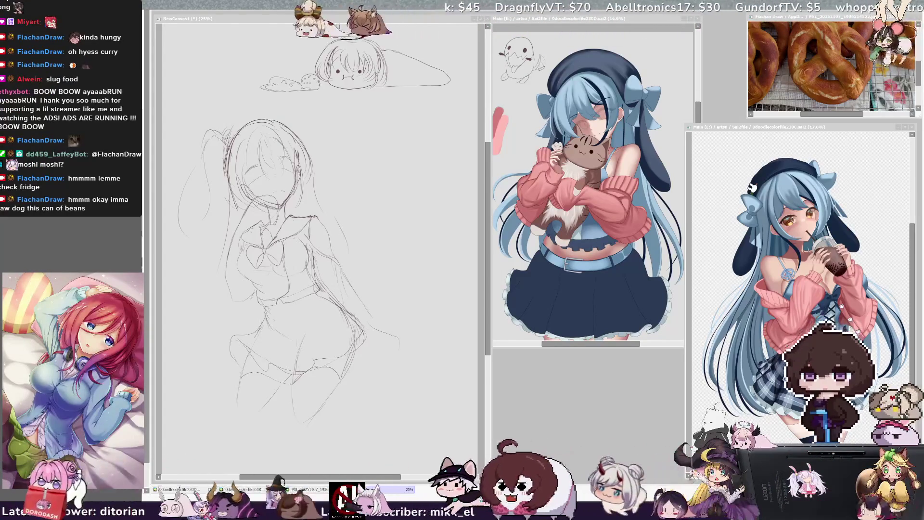
# - Zoom the canvas to 33.3% and drag the slug-girl doodle down and left toward the girl's head
pyautogui.click(489, 169)
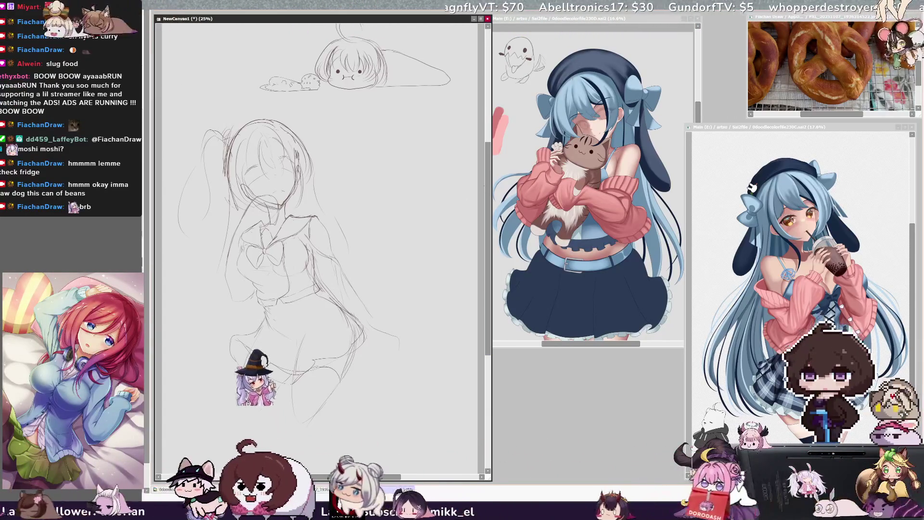
pyautogui.scroll(3, 489, 169)
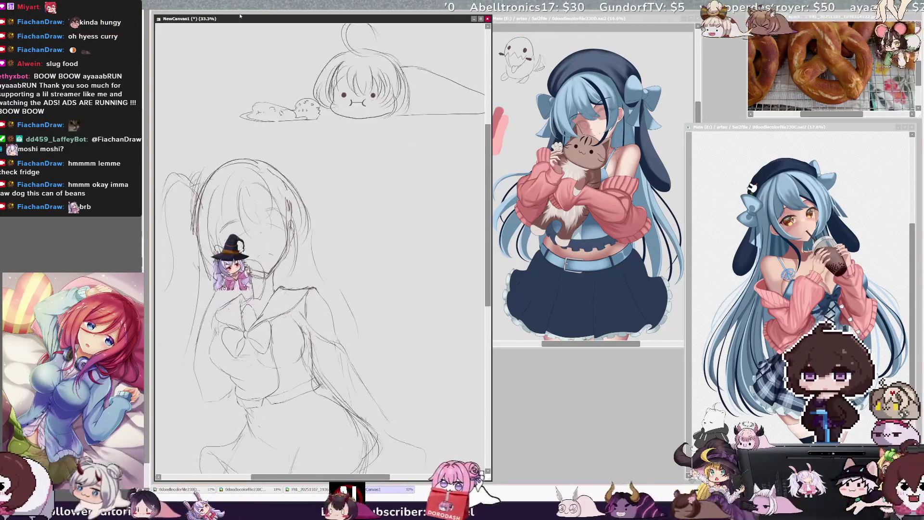
pyautogui.scroll(1, 483, 475)
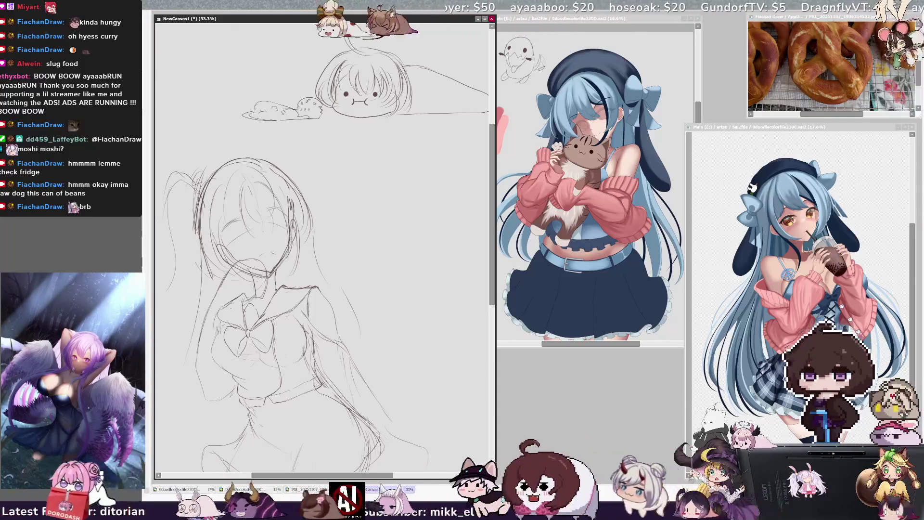
pyautogui.moveTo(453, 157)
pyautogui.mouseDown()
pyautogui.moveTo(430, 210)
pyautogui.moveTo(426, 187)
pyautogui.mouseUp()
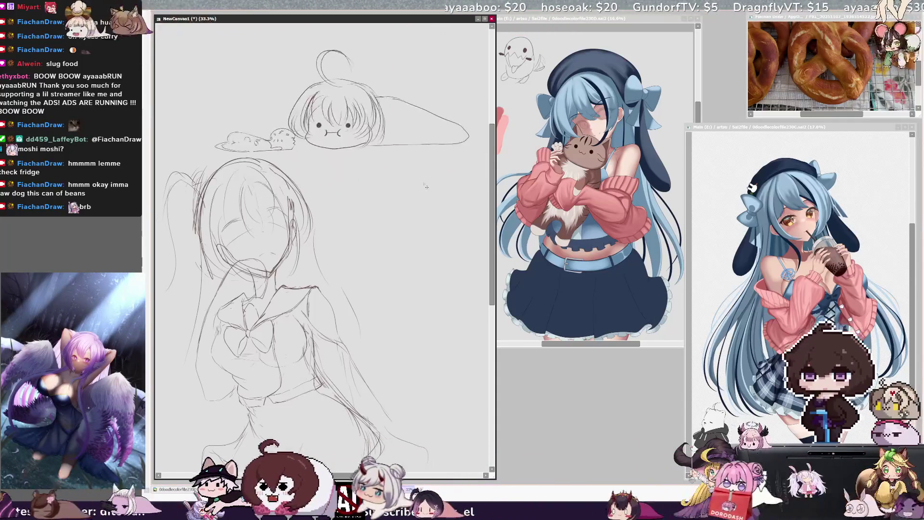
pyautogui.hscroll(2, 390, 455)
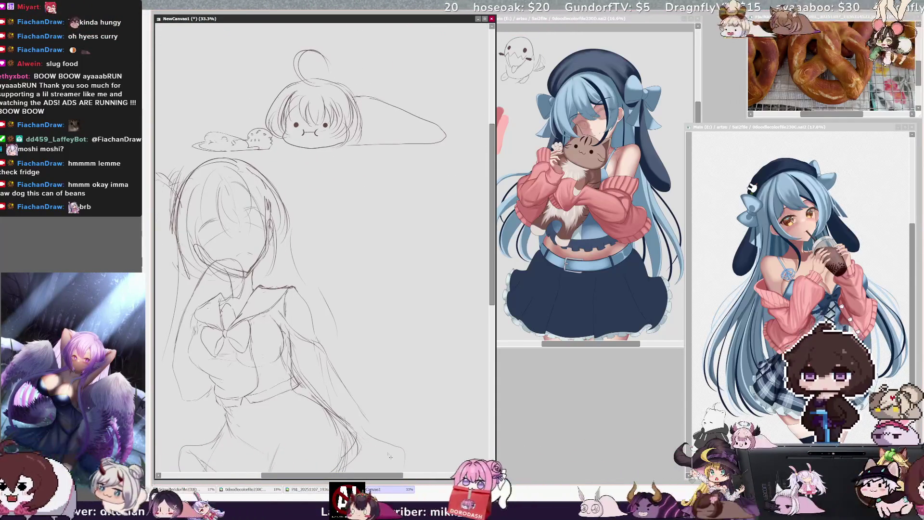
# - Letter 'BRB' in thick black strokes with 'Food' written below it
pyautogui.moveTo(359, 170)
pyautogui.mouseDown()
pyautogui.moveTo(364, 202)
pyautogui.moveTo(397, 198)
pyautogui.mouseUp()
pyautogui.moveTo(395, 166); pyautogui.dragTo(415, 196)
pyautogui.moveTo(422, 159); pyautogui.dragTo(426, 188)
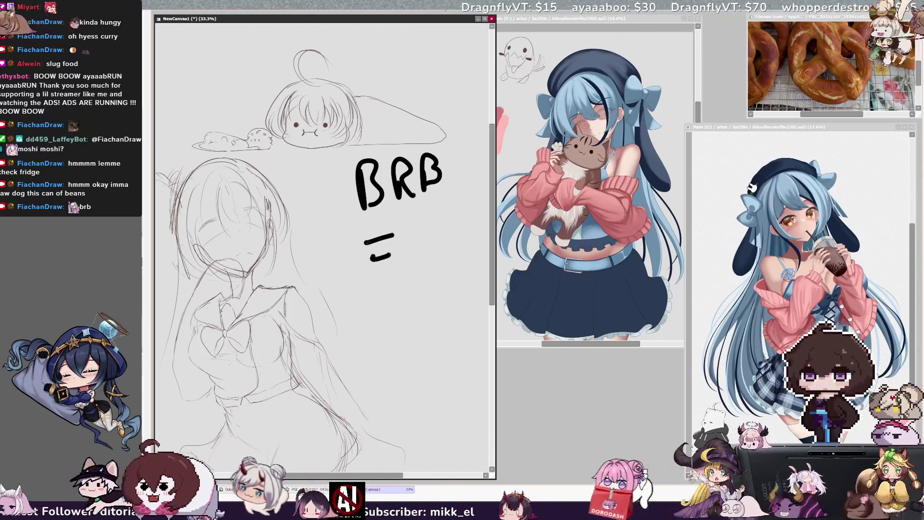
pyautogui.moveTo(429, 243); pyautogui.dragTo(469, 243)
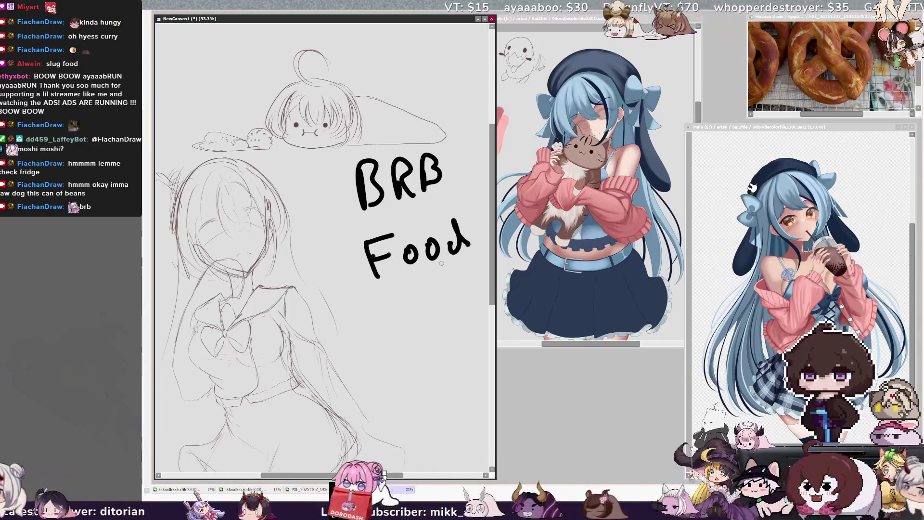